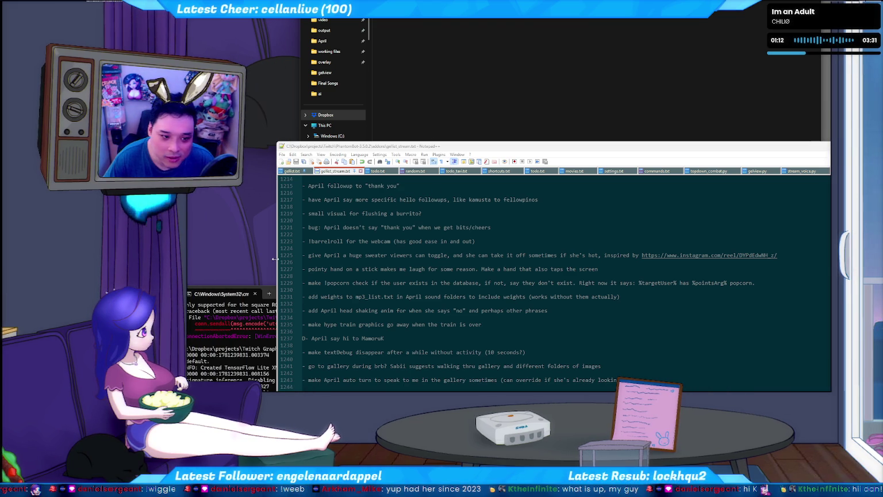
# Step: Leave the File Explorer window and return to the full-screen Flash CS6 editor
pyautogui.click(447, 92)
pyautogui.hotkey('alt', 'Tab')
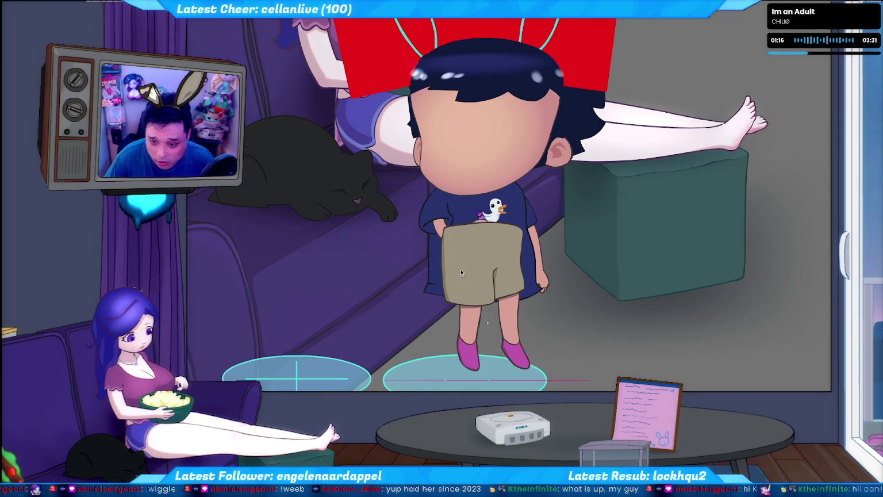
# Step: Scroll the stage up and back down to inspect the chibi avatar
pyautogui.scroll(3, 461, 272)
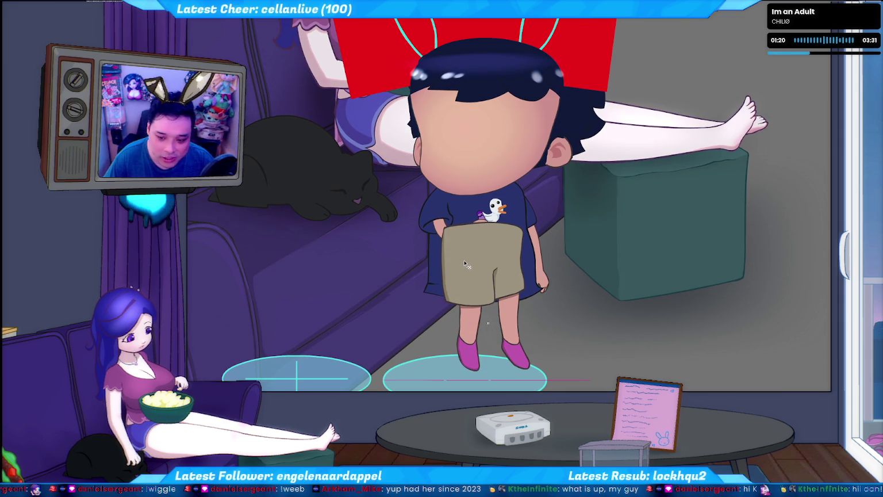
pyautogui.scroll(-2, 499, 317)
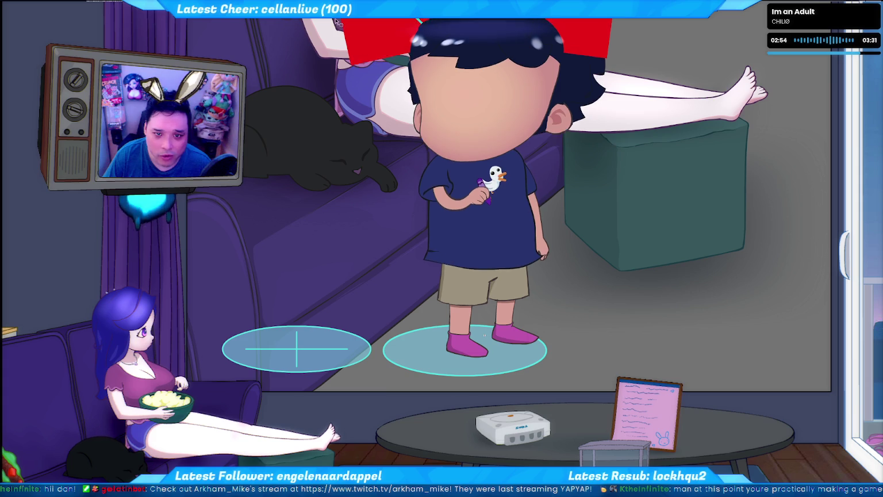
# Step: Drag the avatar up from the right cyan floor ellipse toward the couch
pyautogui.moveTo(486, 294); pyautogui.dragTo(486, 191)
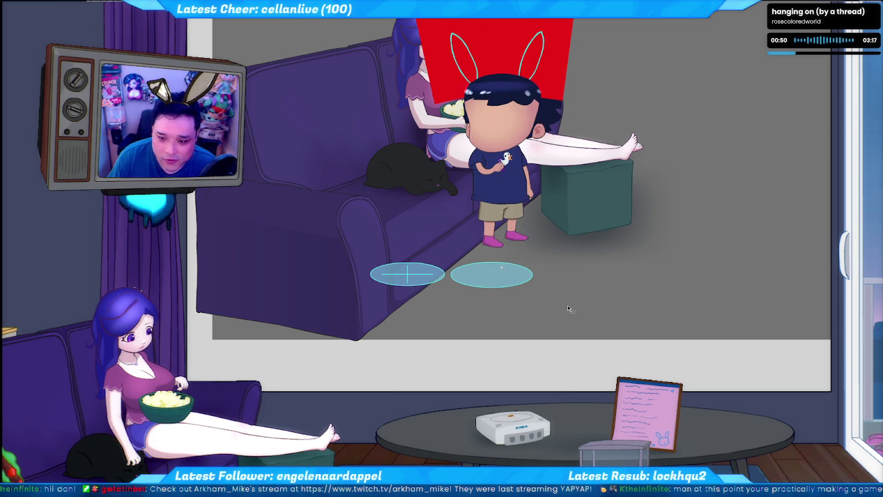
# Step: Bend the tween's custom ease curve at both ends so the avatar slows at the end
pyautogui.press('space')
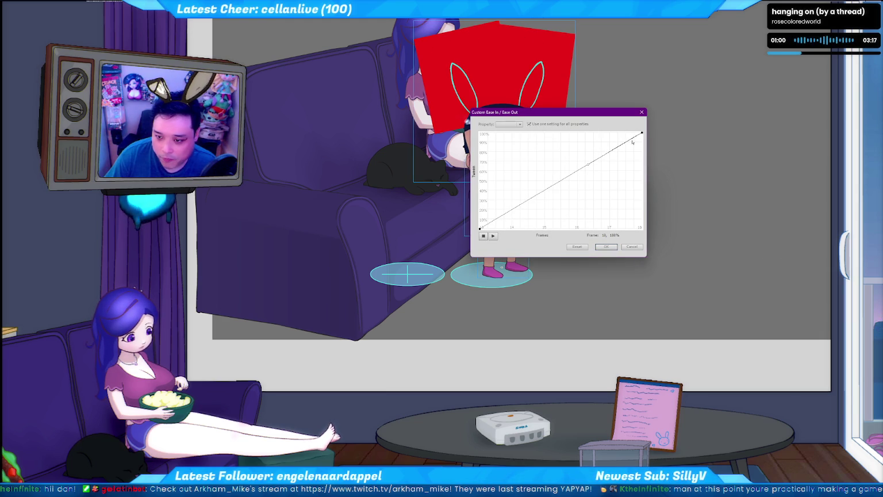
pyautogui.moveTo(589, 167); pyautogui.dragTo(582, 152)
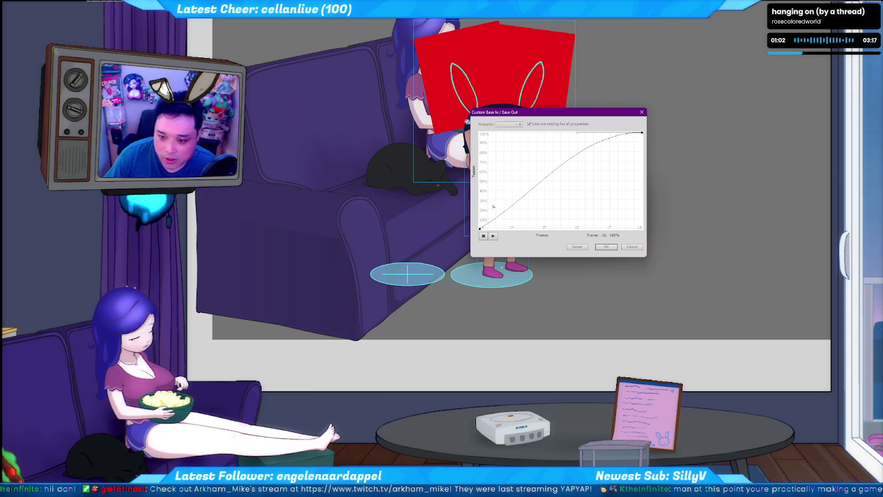
pyautogui.click(480, 228)
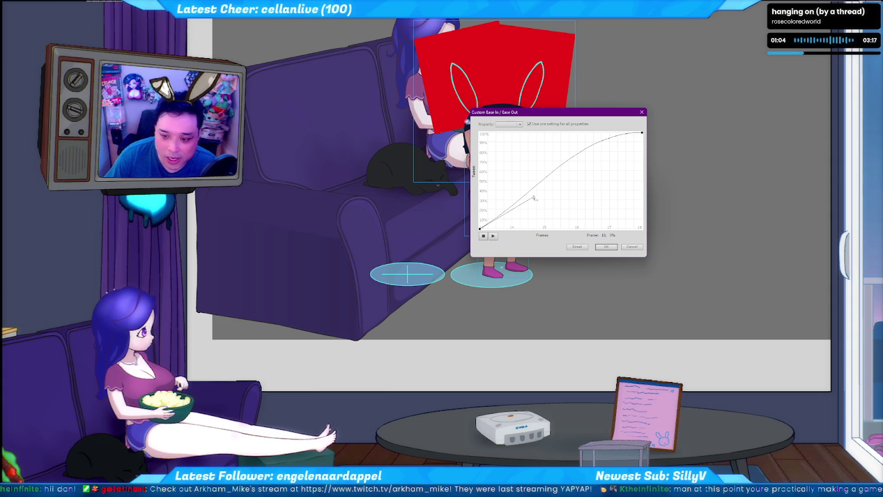
pyautogui.moveTo(529, 194); pyautogui.dragTo(539, 205)
pyautogui.click(610, 247)
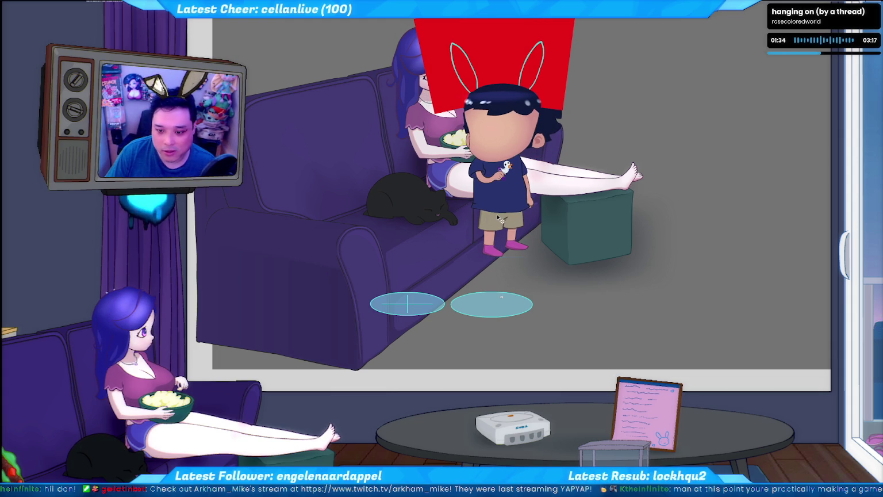
# Step: Drop the avatar onto the right floor circle, select its shorts-and-legs part, and test-run
pyautogui.moveTo(495, 214); pyautogui.dragTo(500, 229)
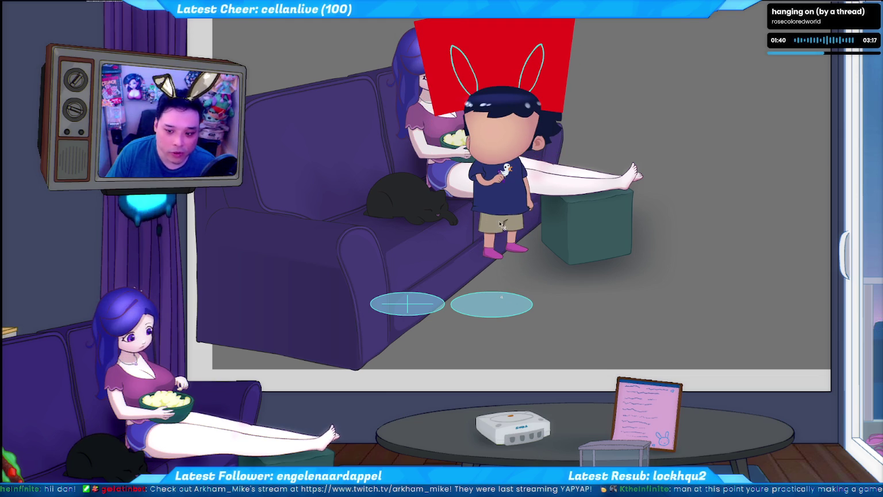
pyautogui.click(492, 223)
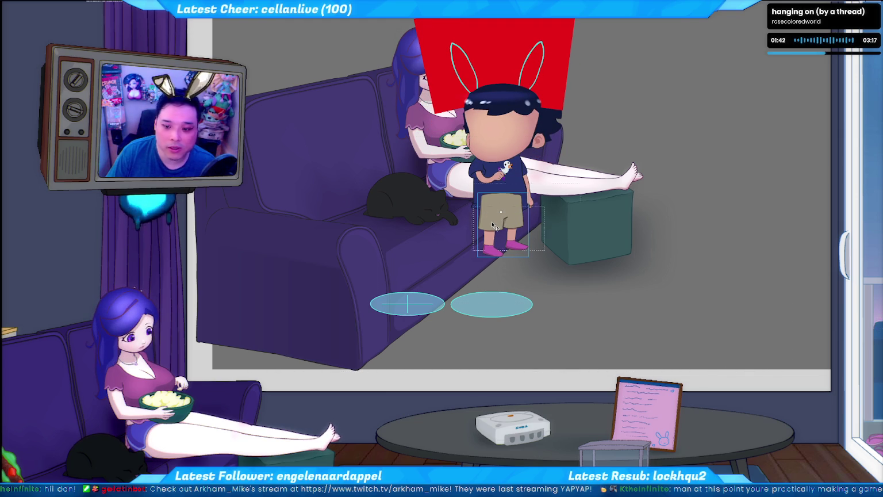
pyautogui.click(492, 223)
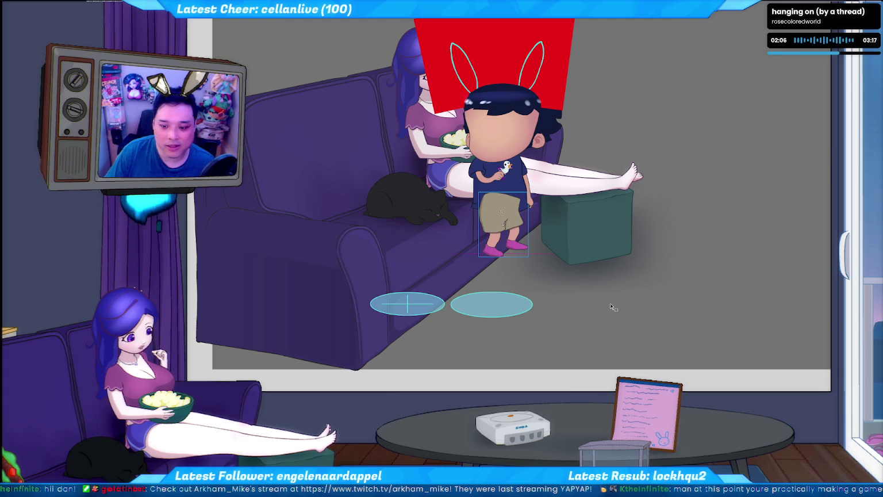
pyautogui.press('F5')
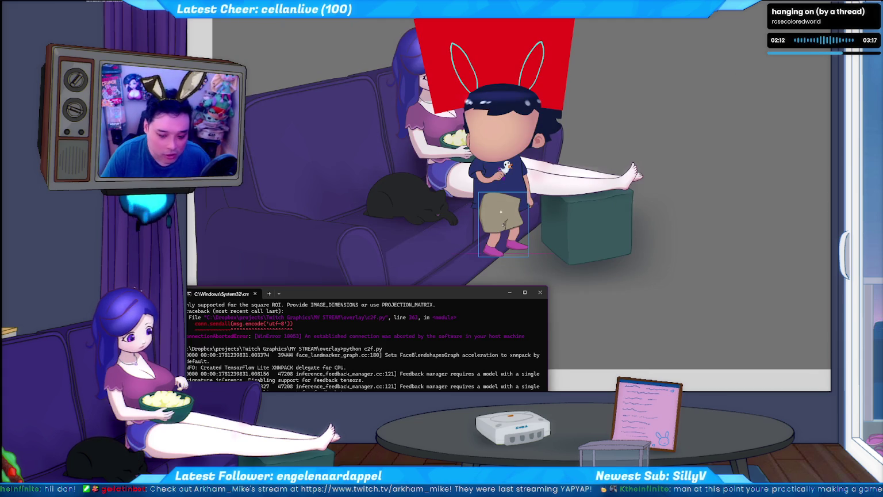
# Step: Run the test batch file from the overlay folder to launch the game in Ruffle
pyautogui.hotkey('alt', 'Tab')
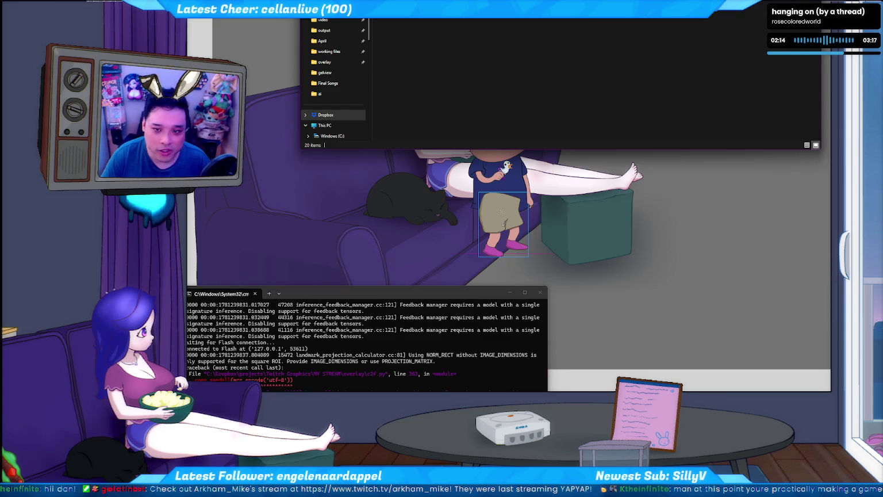
pyautogui.hotkey('alt', 'Tab')
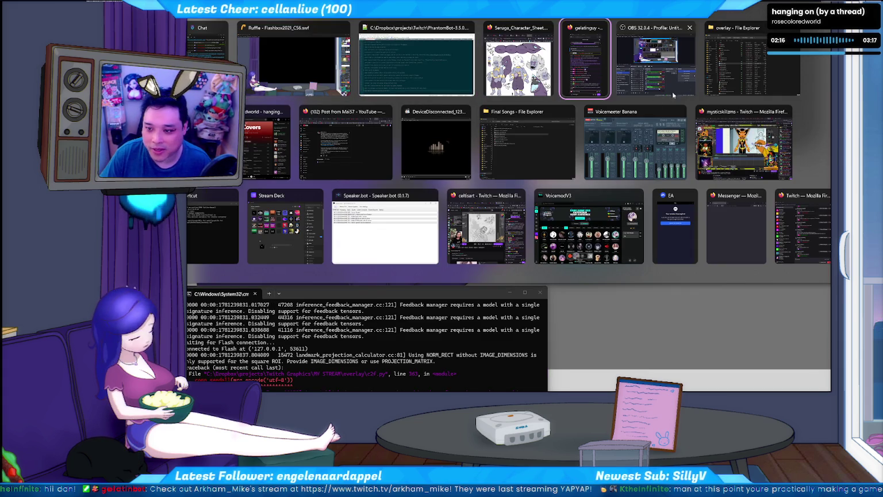
pyautogui.click(706, 71)
pyautogui.click(387, 309)
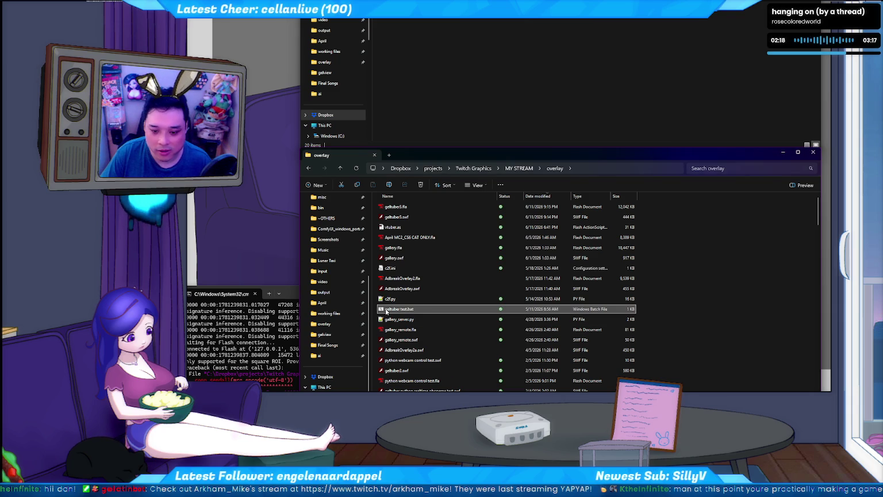
pyautogui.doubleClick(387, 310)
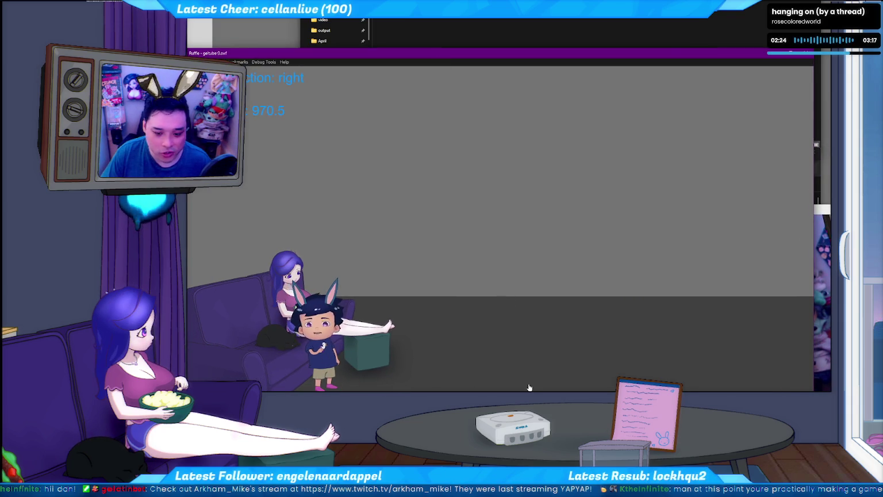
# Step: Walk the avatar left and right across the floor with the arrow keys, ending near the footstool
pyautogui.press('Right')
pyautogui.press('Left')
pyautogui.press('Right')
pyautogui.press('Left')
pyautogui.press('Right')
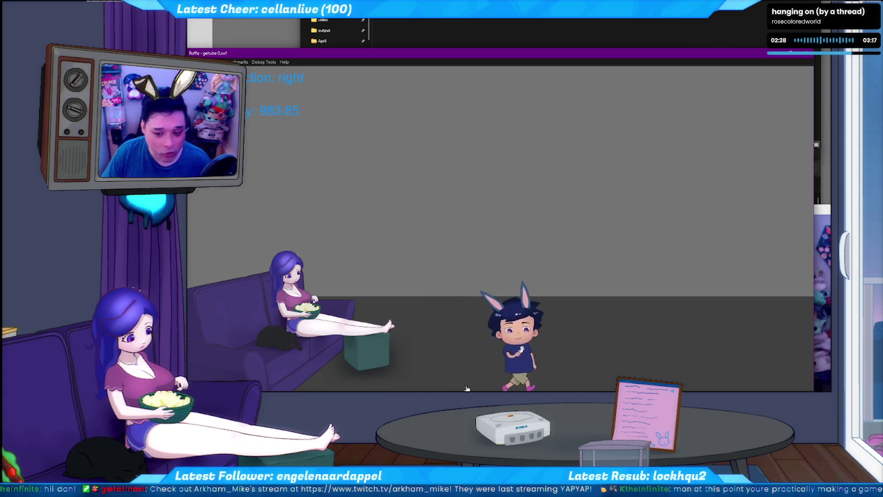
pyautogui.press('Left')
pyautogui.press('Right')
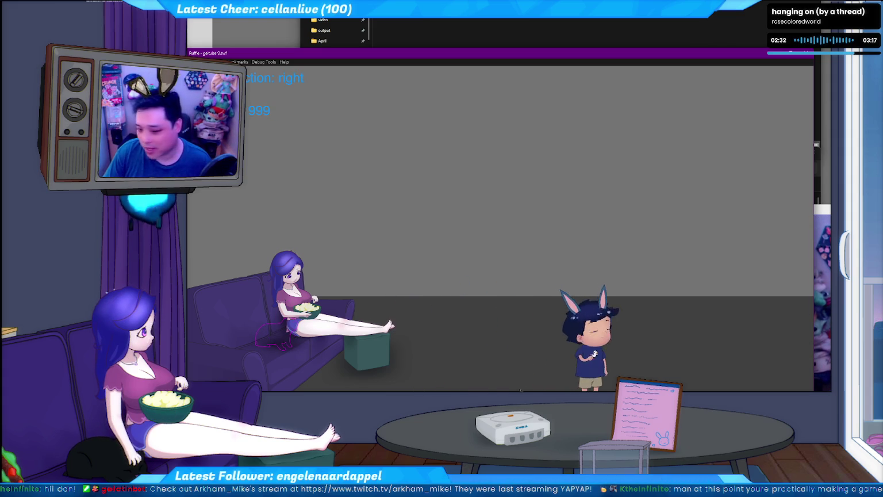
pyautogui.press('Left')
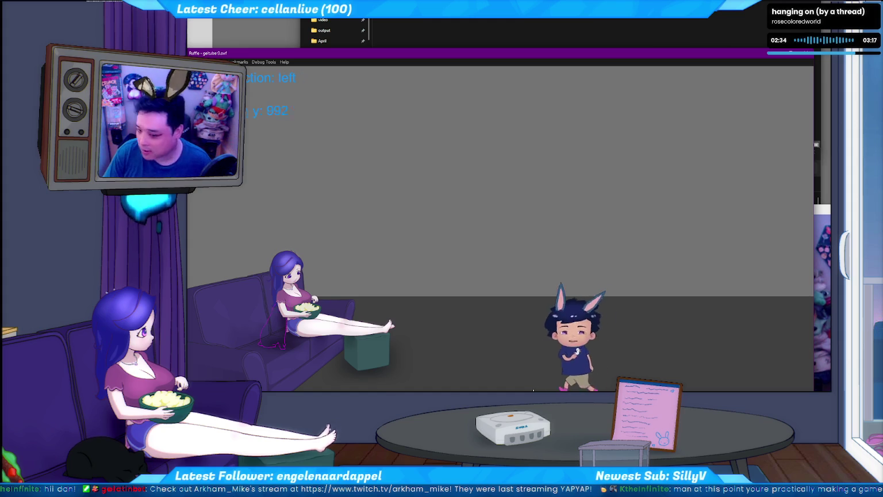
pyautogui.press('Left')
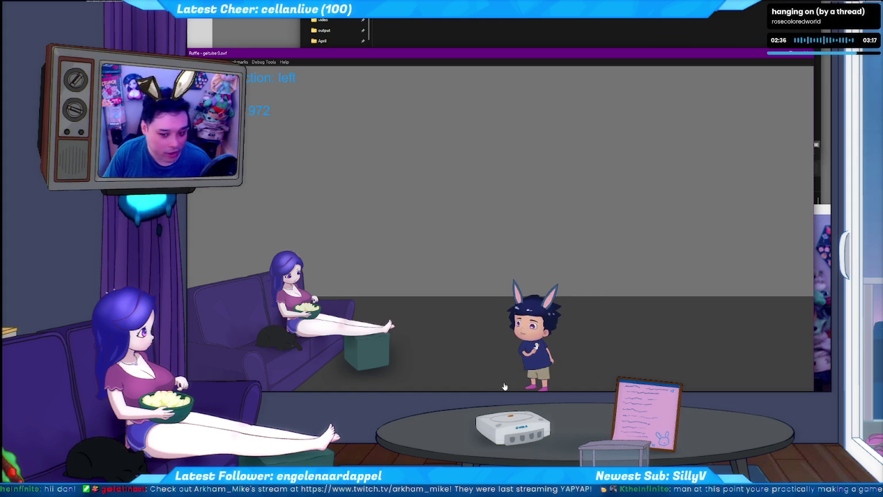
pyautogui.press('Left')
pyautogui.press('Right')
pyautogui.press('Left')
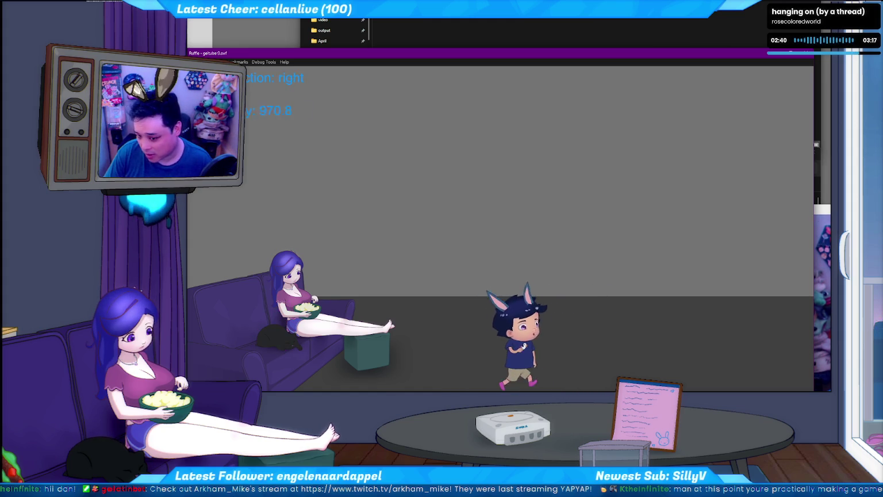
pyautogui.press('Right')
pyautogui.press('Left')
pyautogui.press('Right')
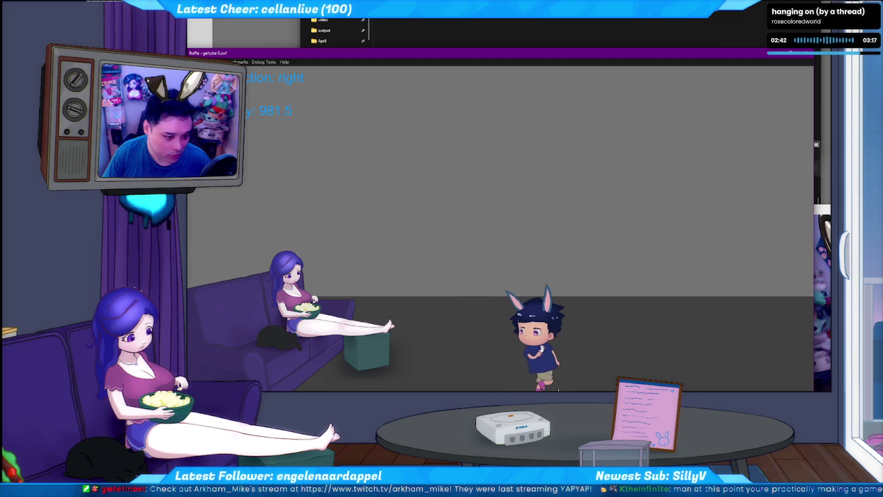
pyautogui.press('Left')
pyautogui.press('Right')
pyautogui.press('Left')
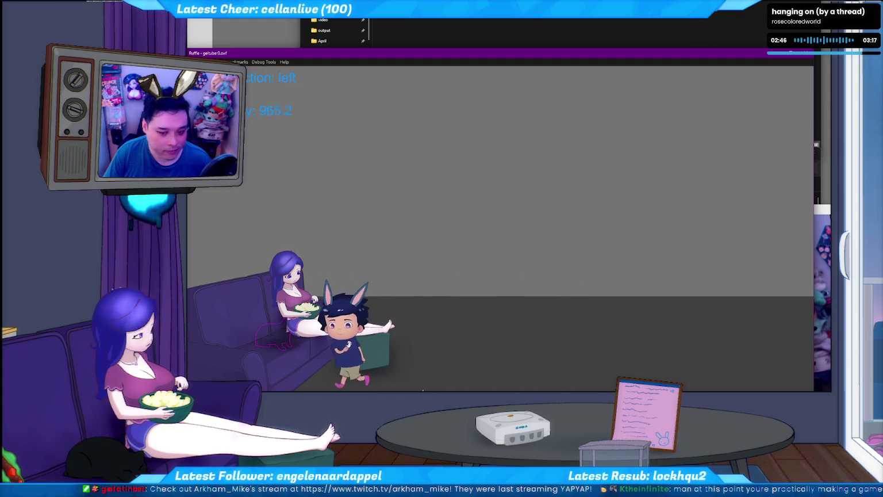
pyautogui.press('Right')
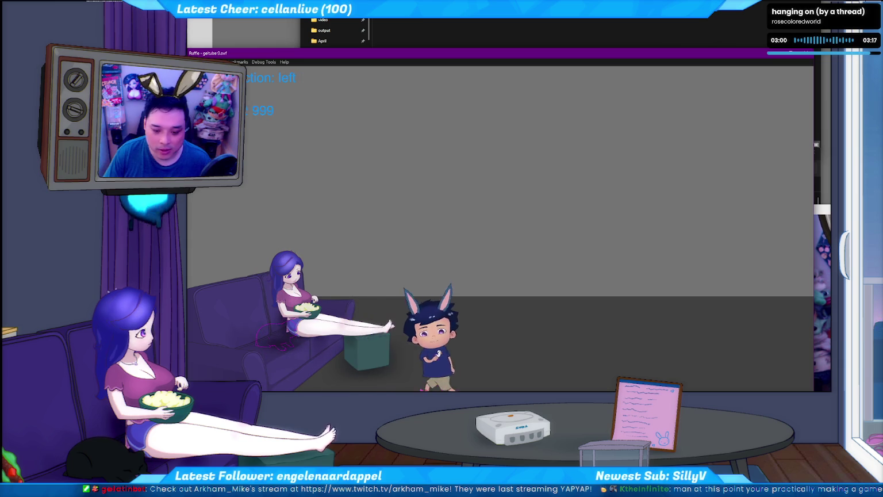
# Step: Send the avatar onto the couch, restart the game, then move the shorts up in Flash
pyautogui.moveTo(390, 325); pyautogui.dragTo(276, 371)
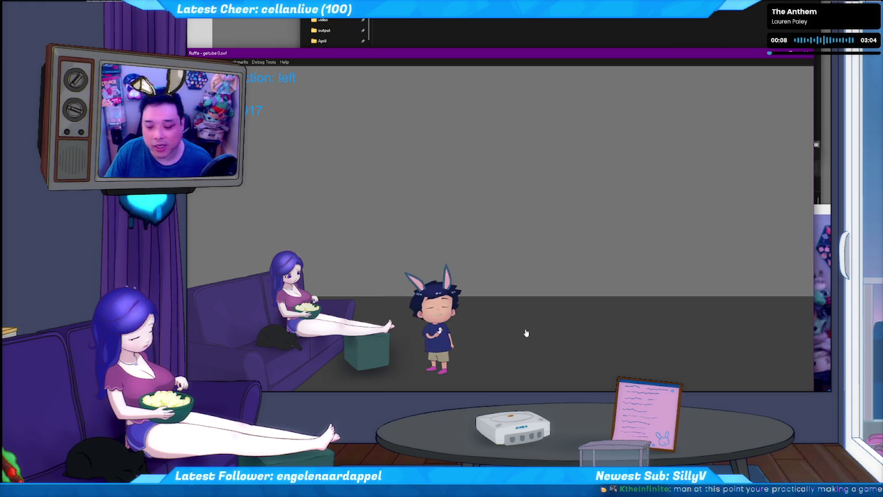
pyautogui.click(805, 53)
pyautogui.press('Return')
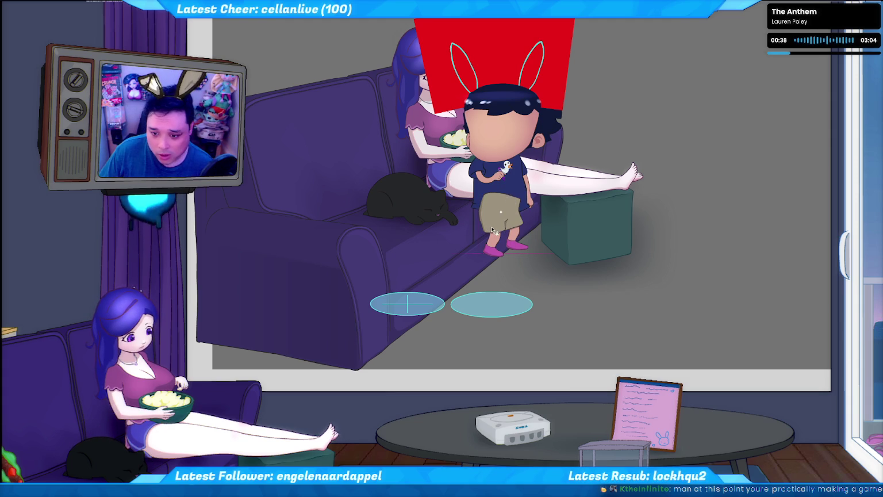
pyautogui.moveTo(492, 229); pyautogui.dragTo(493, 196)
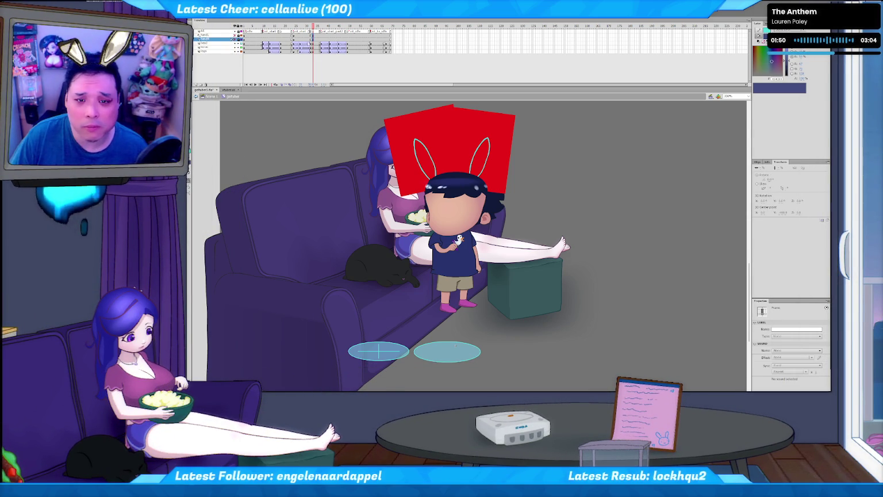
# Step: Clear the keyframes from a run of frames on the layer, then return to sit_start
pyautogui.moveTo(292, 37); pyautogui.dragTo(313, 37)
pyautogui.rightClick(313, 38)
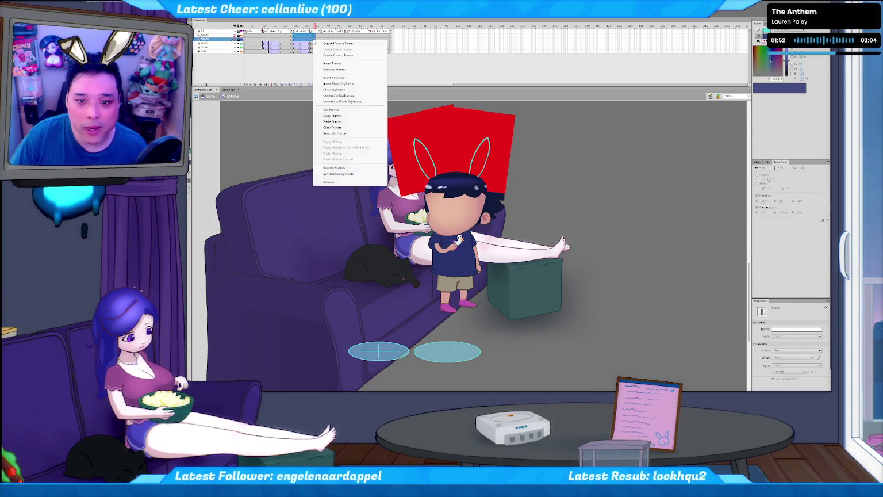
pyautogui.click(340, 90)
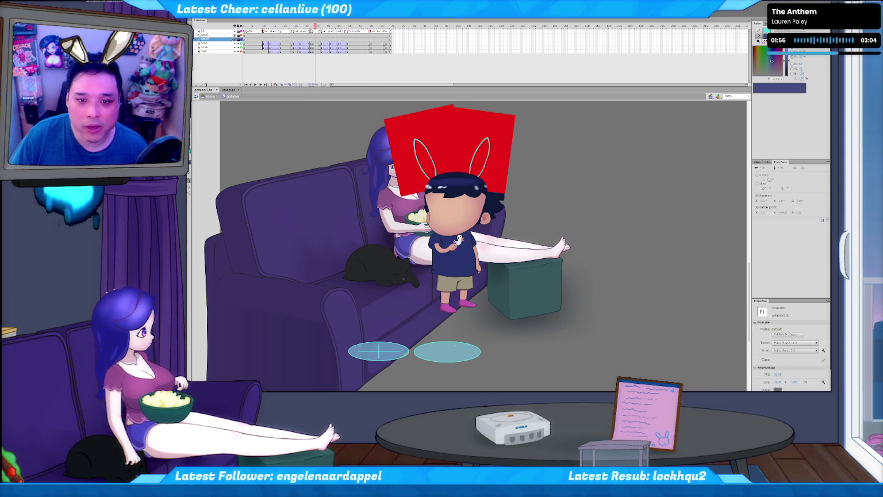
pyautogui.click(270, 30)
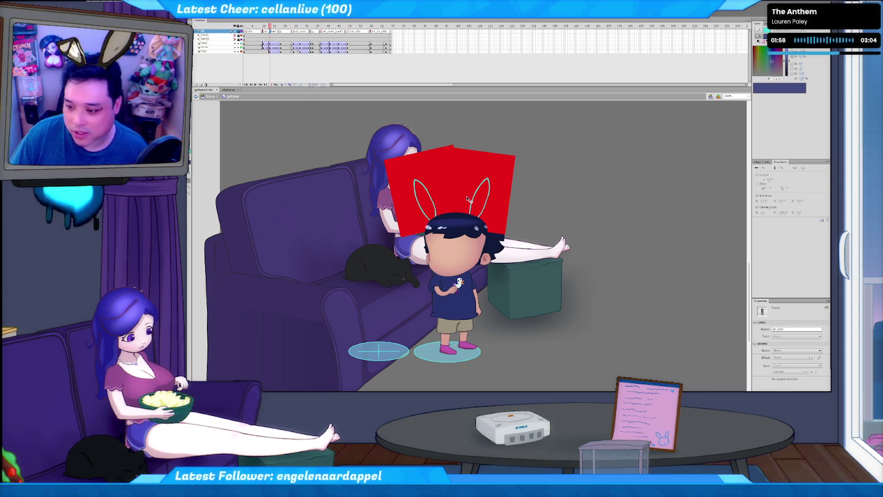
pyautogui.click(285, 64)
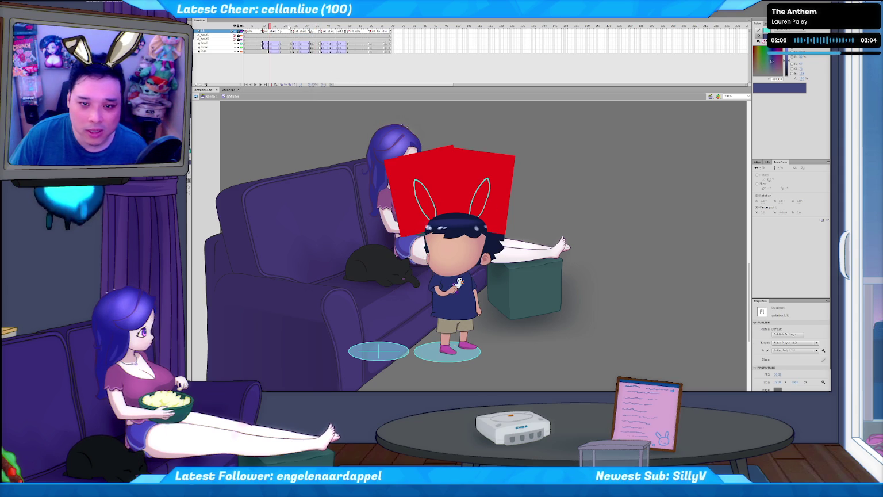
# Step: Insert extra frames with F5 to lengthen the sit animation, previewing its poses
pyautogui.press('Return')
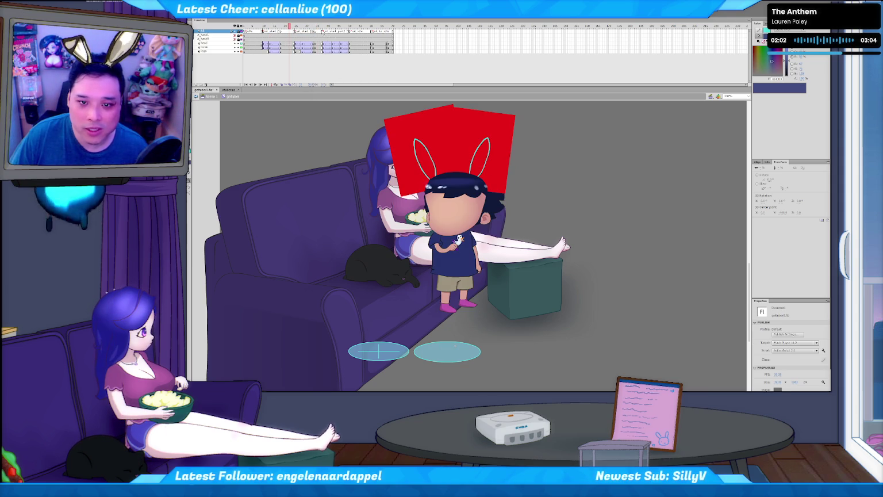
pyautogui.press('F5')
pyautogui.press('F5')
pyautogui.press('F5')
pyautogui.press('F5')
pyautogui.press('F5')
pyautogui.press('F5')
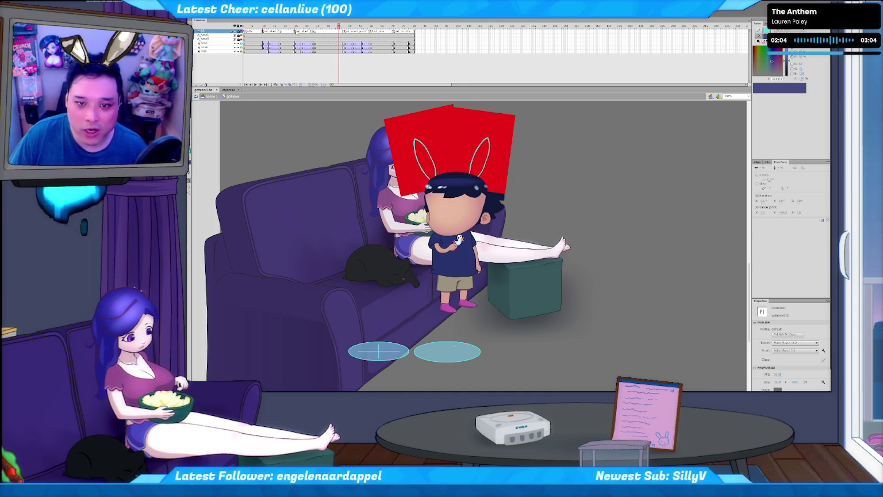
pyautogui.press('F5')
pyautogui.press('F5')
pyautogui.click(313, 51)
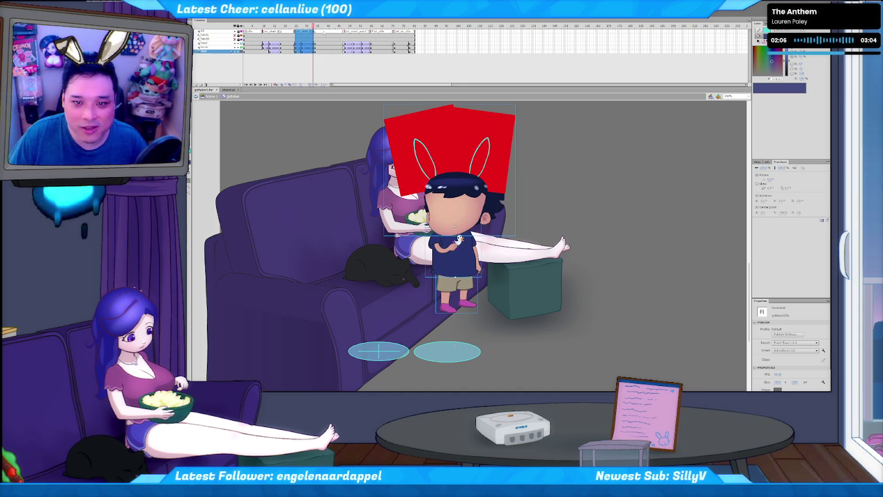
pyautogui.click(323, 51)
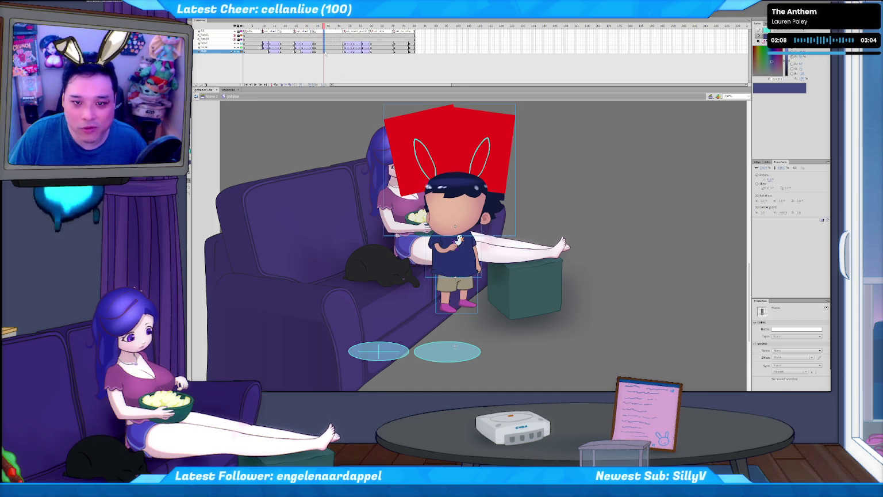
pyautogui.press('F5')
pyautogui.press('F5')
pyautogui.press('F5')
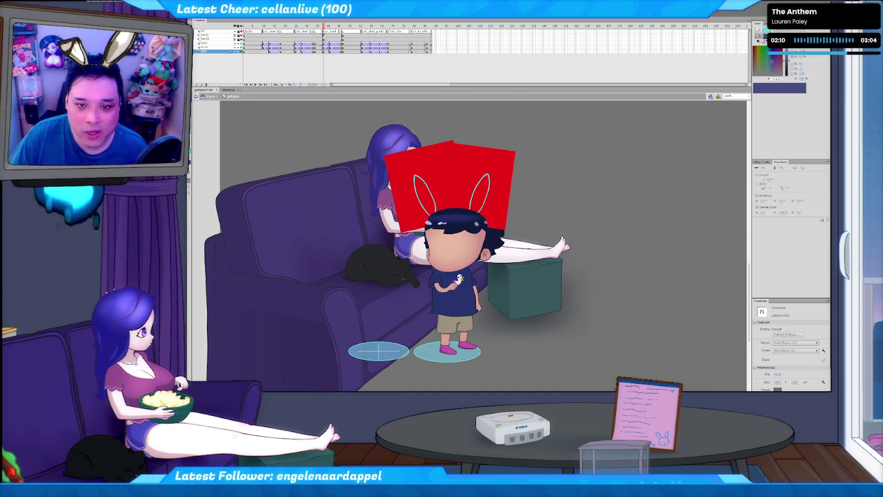
pyautogui.moveTo(323, 38); pyautogui.dragTo(343, 38)
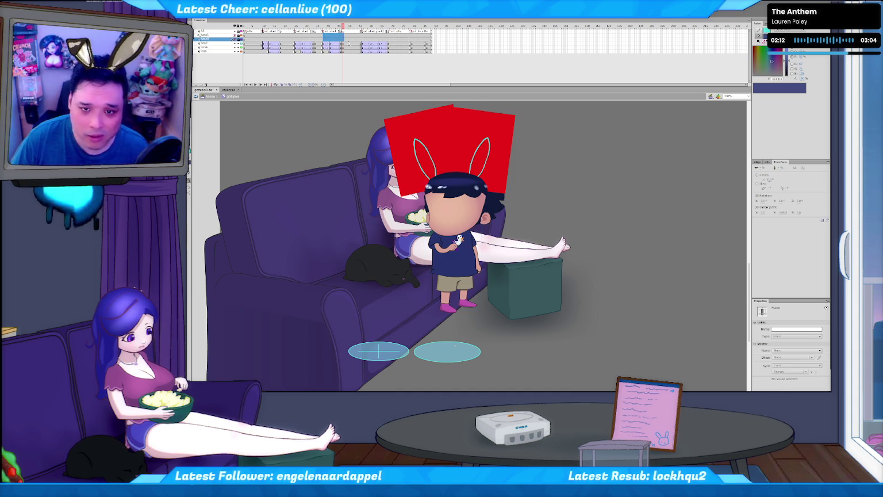
pyautogui.click(316, 56)
pyautogui.click(317, 55)
pyautogui.click(348, 52)
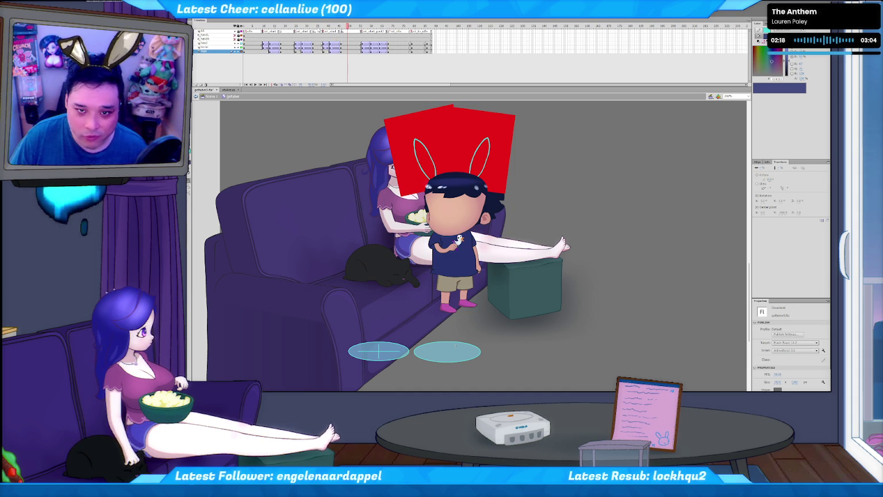
pyautogui.click(321, 27)
# Step: Rename the two sit_start labels to sit_start_left and sit_start_right
pyautogui.click(305, 31)
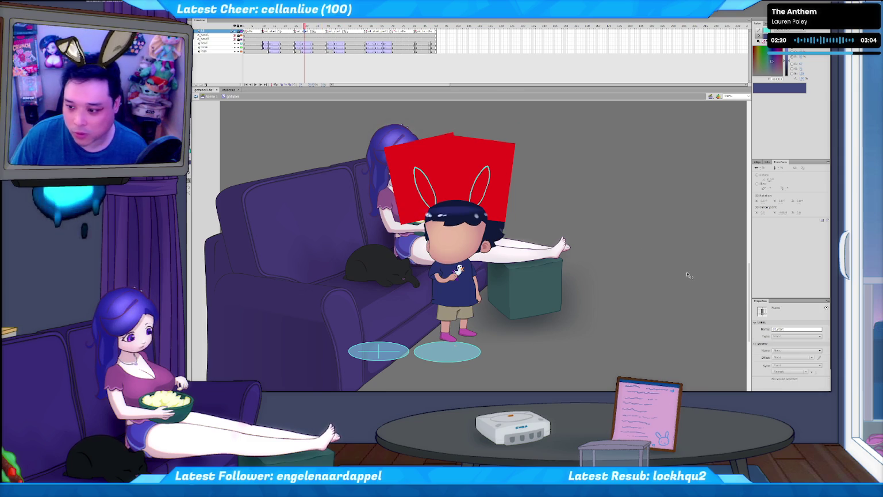
pyautogui.write('_left')
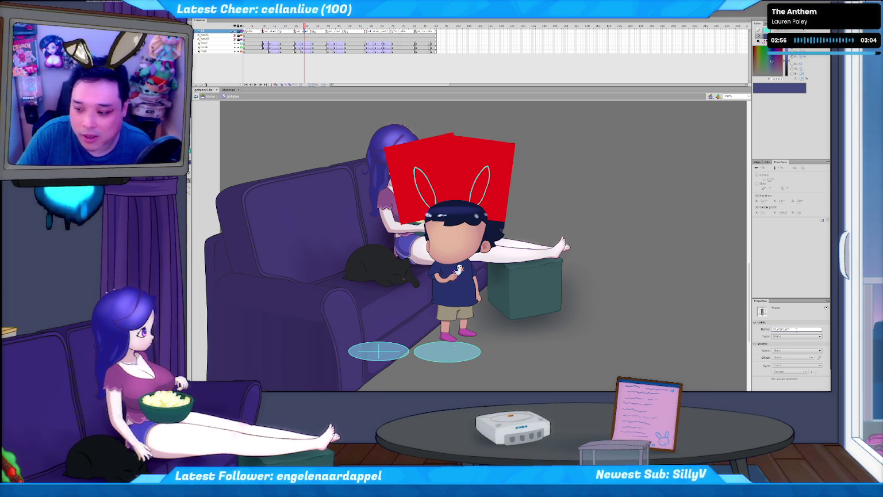
pyautogui.click(337, 30)
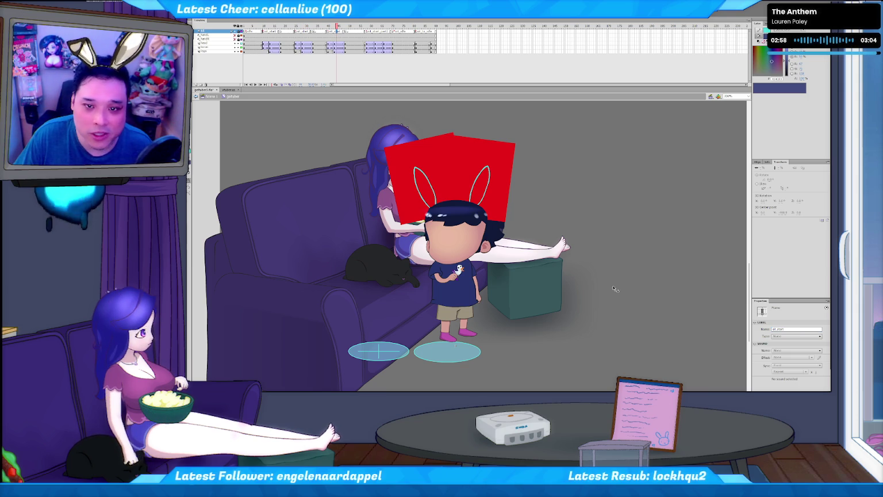
pyautogui.click(795, 328)
pyautogui.write('_right')
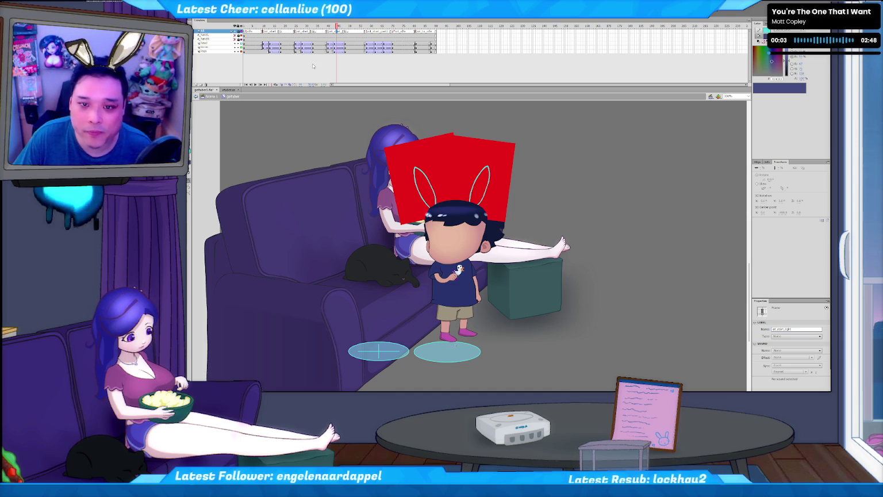
# Step: Select the bottom layer's sitting frame and nudge the avatar left with Shift+Left twice
pyautogui.press(',')
pyautogui.press(',')
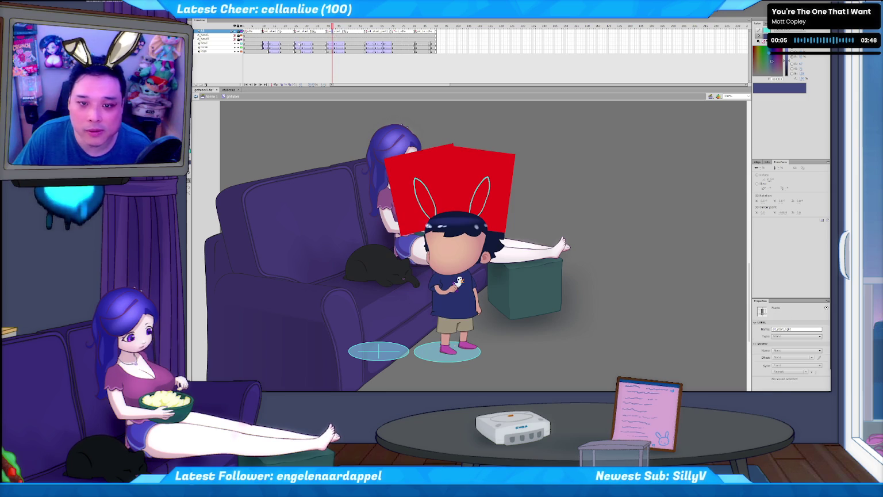
pyautogui.moveTo(290, 27); pyautogui.dragTo(302, 26)
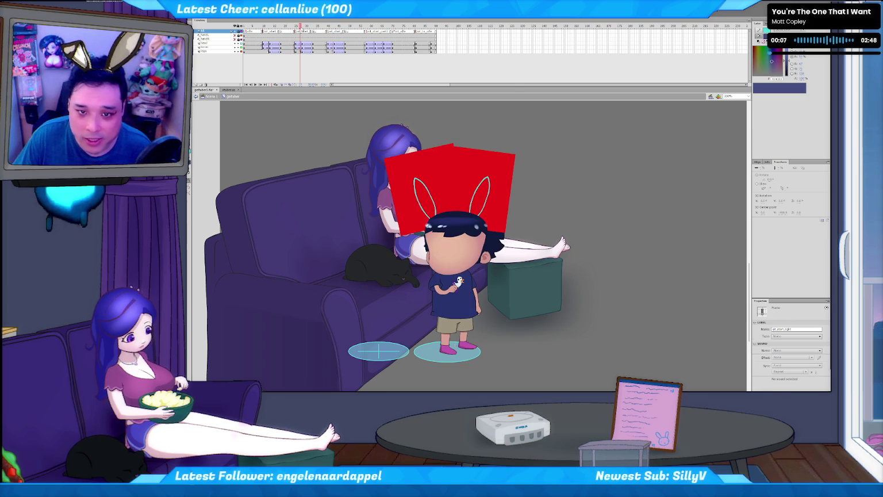
pyautogui.click(313, 46)
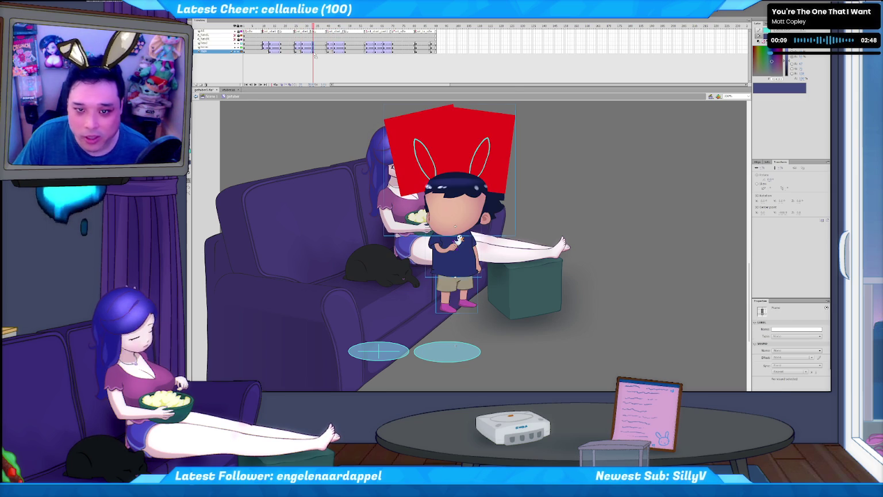
pyautogui.click(314, 51)
pyautogui.hotkey('shift', 'Left')
pyautogui.hotkey('shift', 'Left')
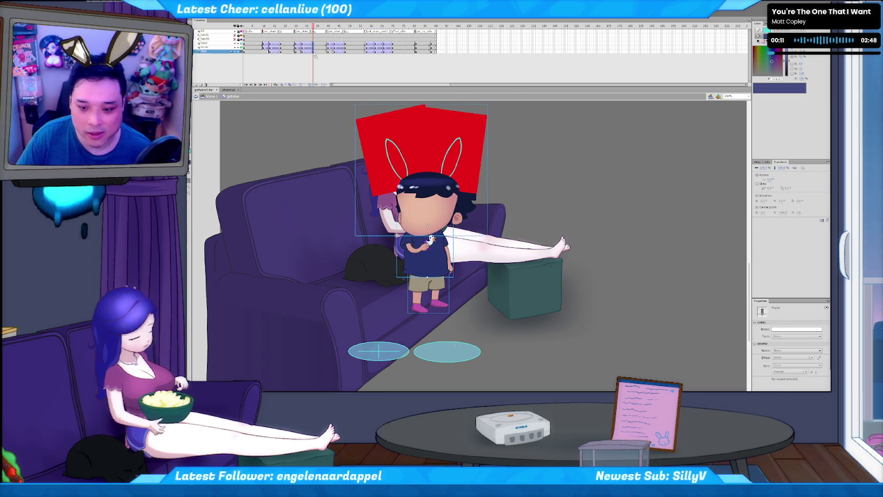
pyautogui.hotkey('shift', 'Left')
pyautogui.hotkey('shift', 'Left')
pyautogui.hotkey('shift', 'Left')
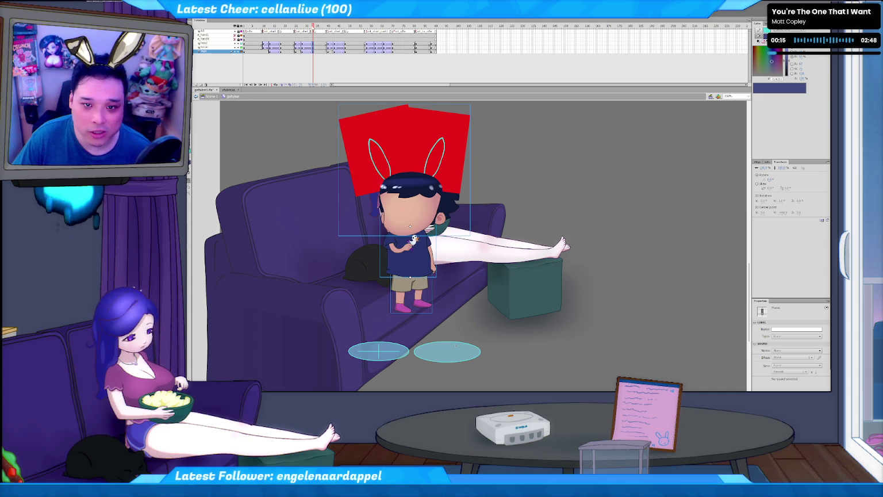
# Step: Replay the sit animation from its start to check the shifted position
pyautogui.click(293, 26)
pyautogui.press('Return')
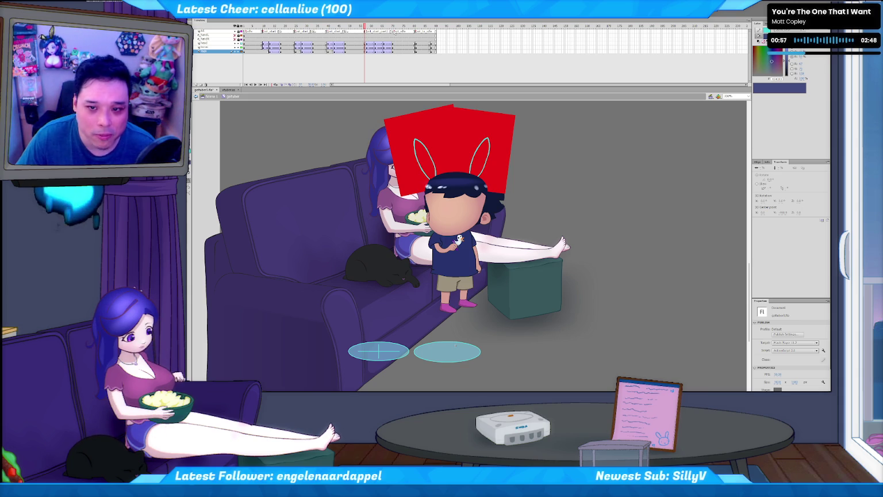
pyautogui.click(393, 31)
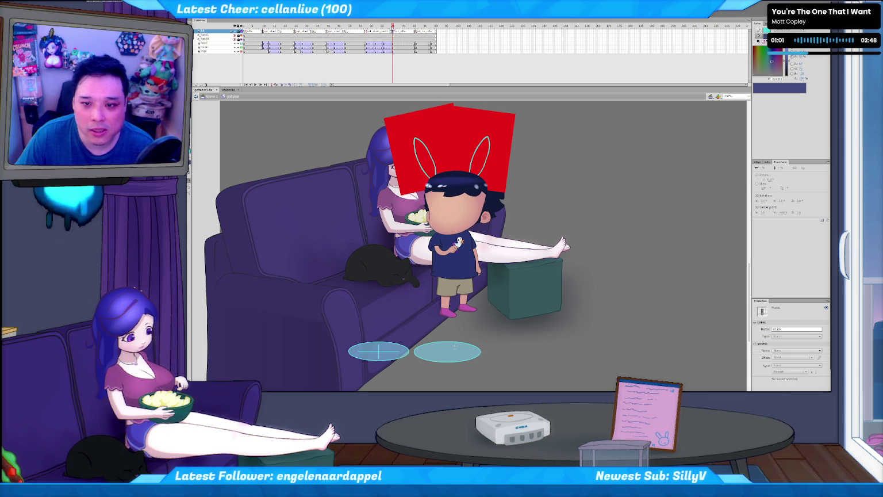
# Step: Add frames to the sit animation and give the keyframe a stop() script
pyautogui.hotkey('ctrl', 'shift', 'a')
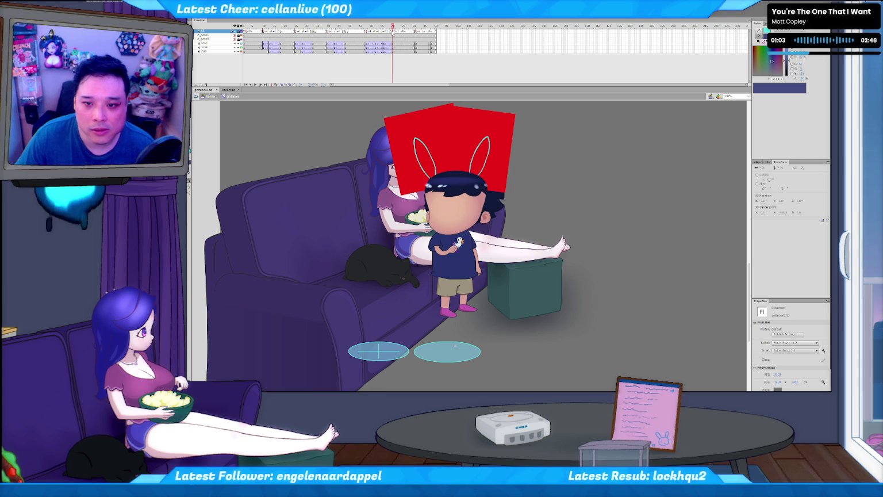
pyautogui.press('F5')
pyautogui.press('F5')
pyautogui.press('F5')
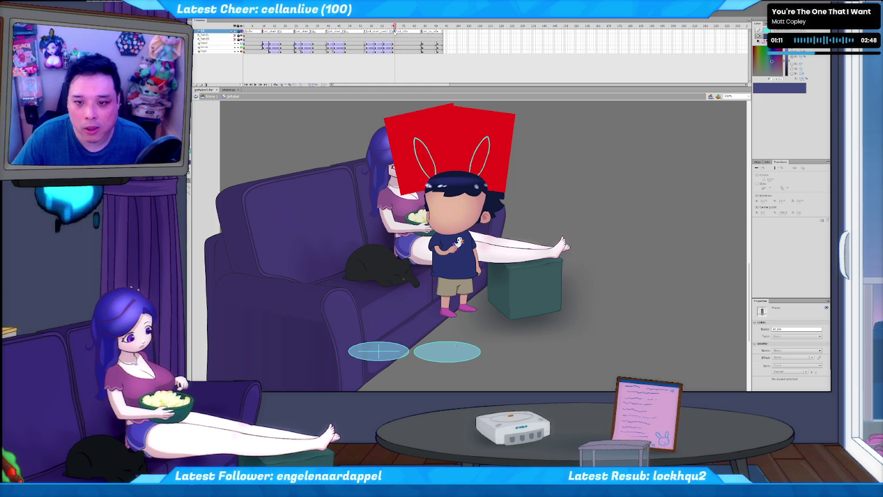
pyautogui.press('F9')
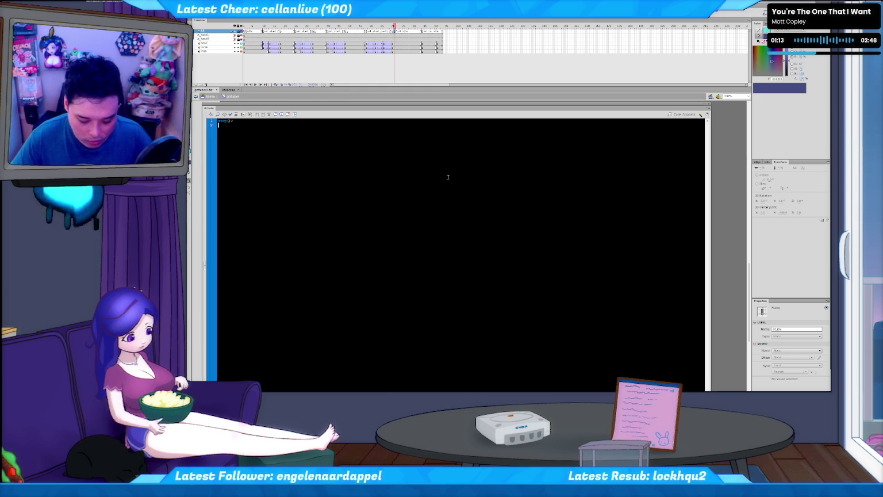
pyautogui.press('F9')
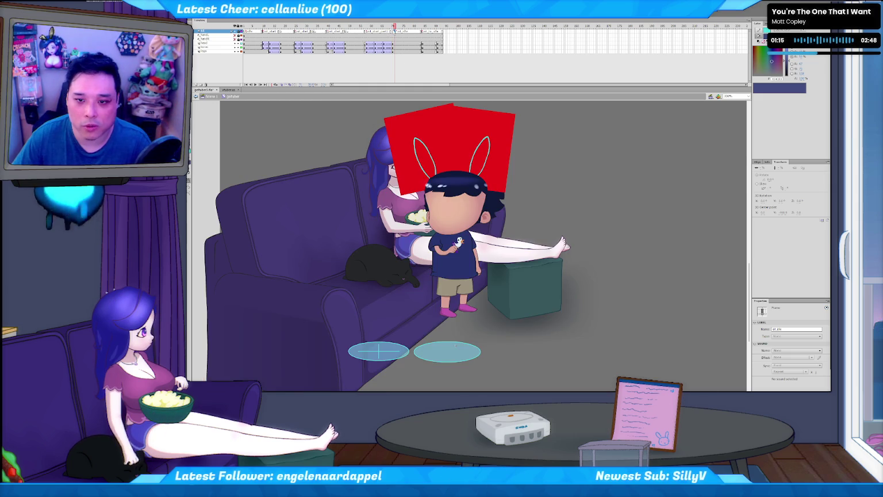
pyautogui.click(393, 31)
pyautogui.press('F9')
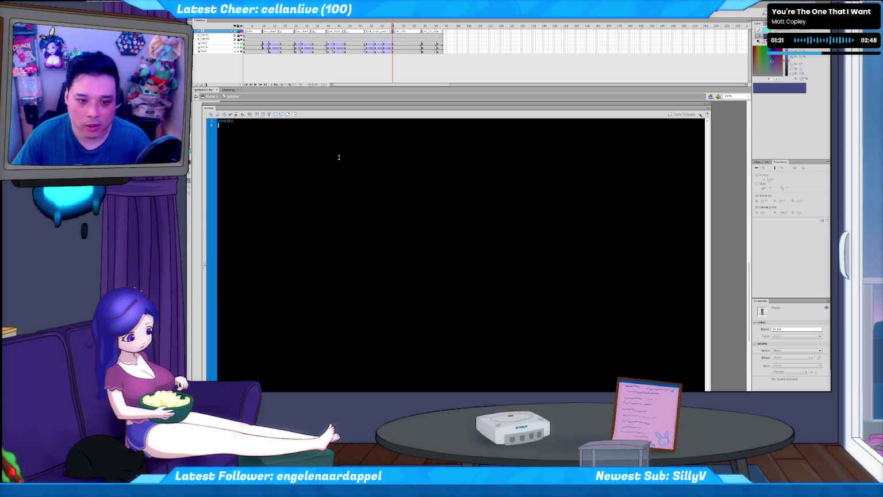
pyautogui.press('F9')
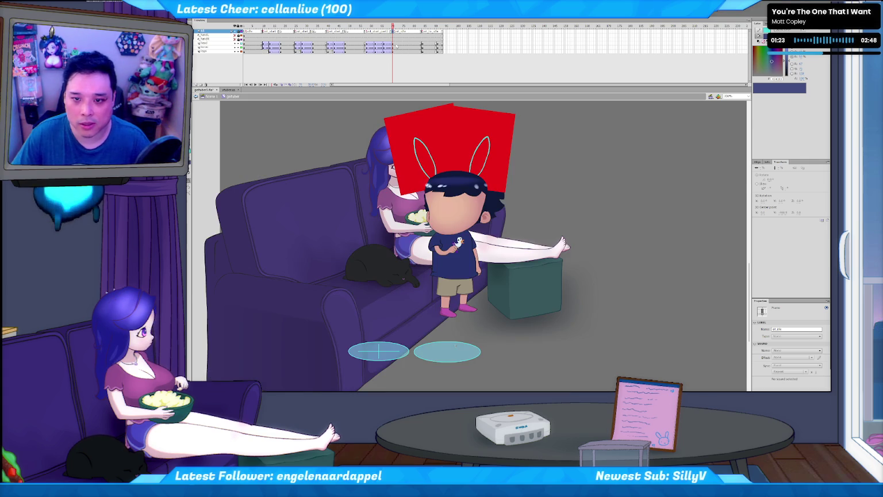
# Step: Extend all layers a few frames and clear the top layer frame's label
pyautogui.click(394, 27)
pyautogui.press('F5')
pyautogui.press('F5')
pyautogui.press('F5')
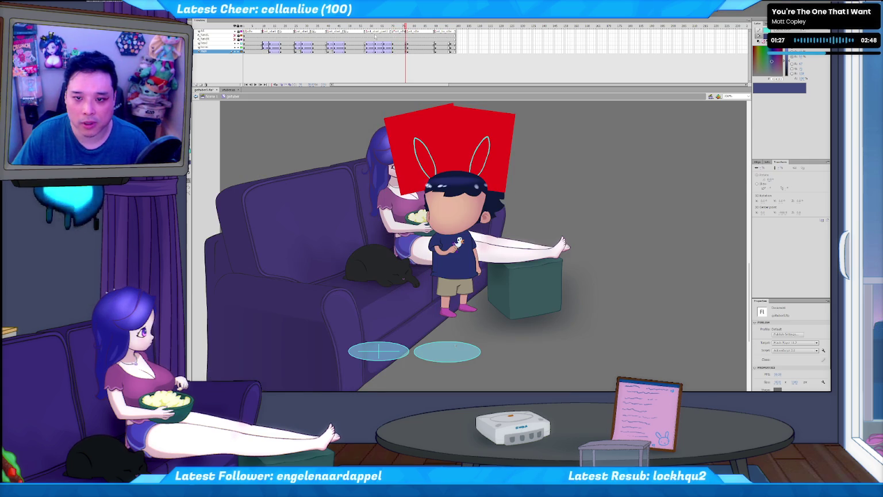
pyautogui.click(405, 31)
pyautogui.press('BackSpace')
pyautogui.click(645, 196)
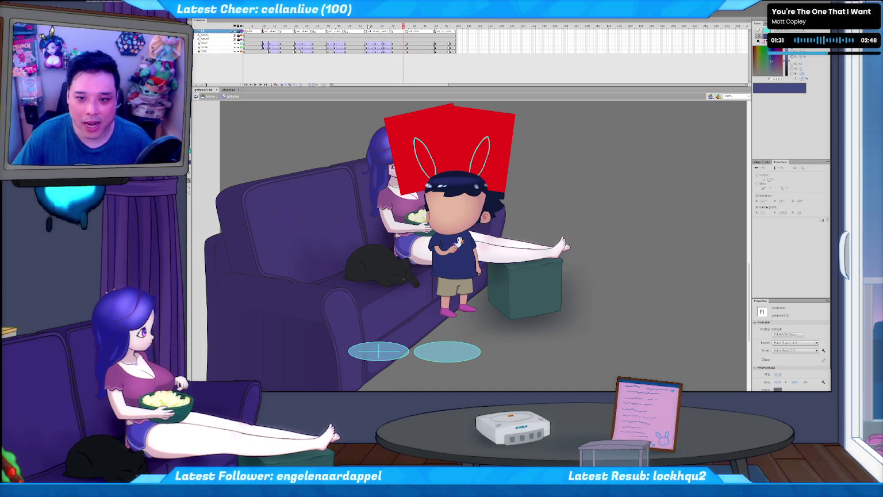
# Step: Push the sit keyframes later across all layers by inserting frames
pyautogui.press('F5')
pyautogui.moveTo(369, 30)
pyautogui.mouseDown()
pyautogui.moveTo(369, 52)
pyautogui.moveTo(394, 55)
pyautogui.mouseUp()
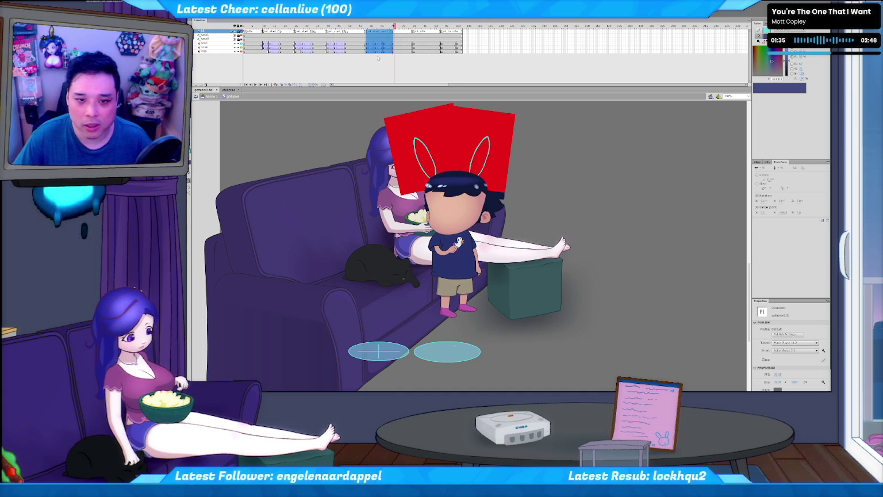
pyautogui.click(212, 39)
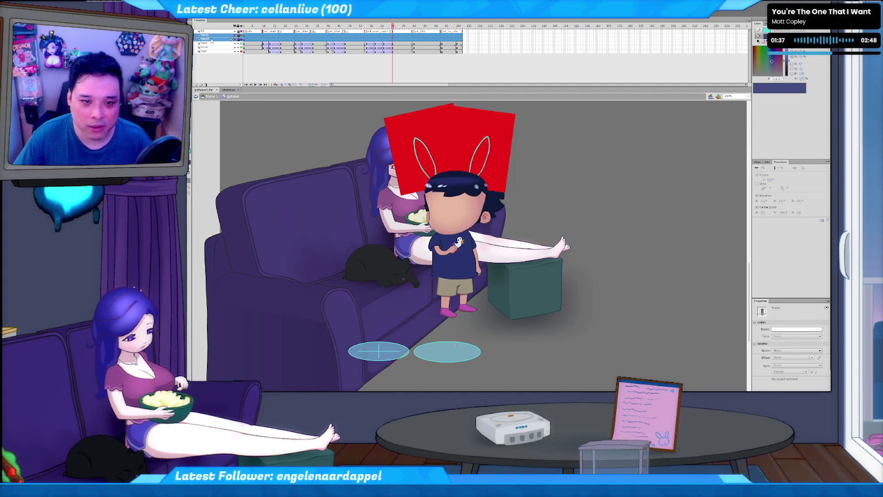
pyautogui.moveTo(207, 48); pyautogui.dragTo(207, 51)
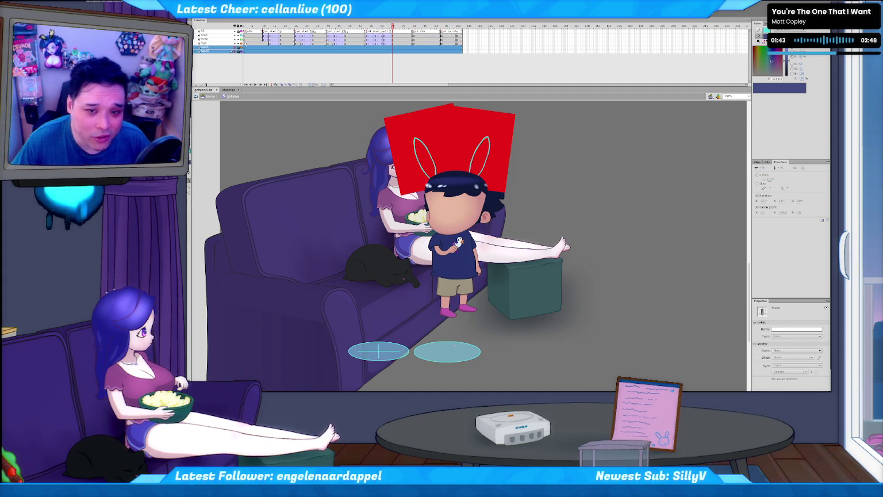
pyautogui.click(400, 63)
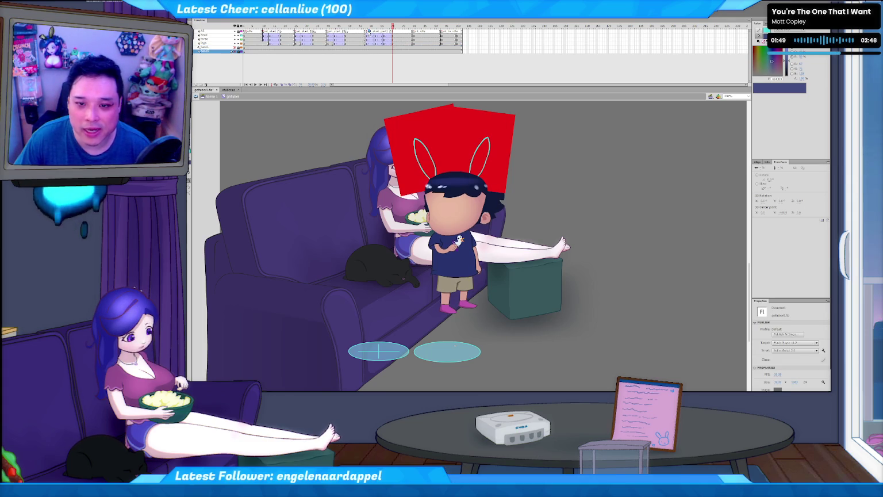
# Step: Add new frames after the sit poses on the legs layer, extending the animation further
pyautogui.click(371, 35)
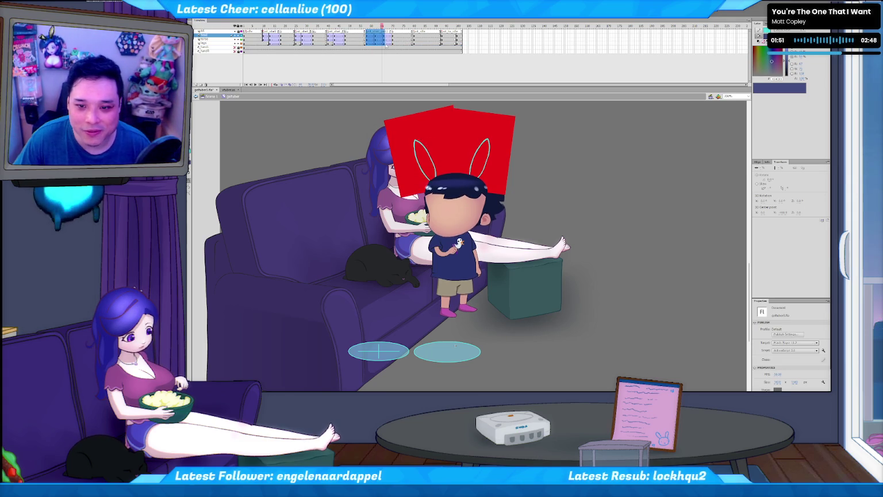
pyautogui.click(370, 42)
pyautogui.click(401, 42)
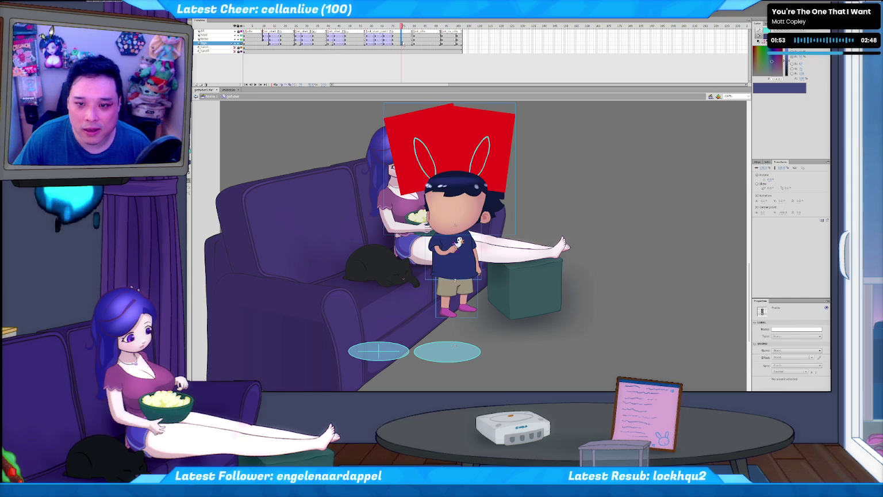
pyautogui.hotkey('ctrl', 'alt', 'v')
pyautogui.hotkey('ctrl', 'a')
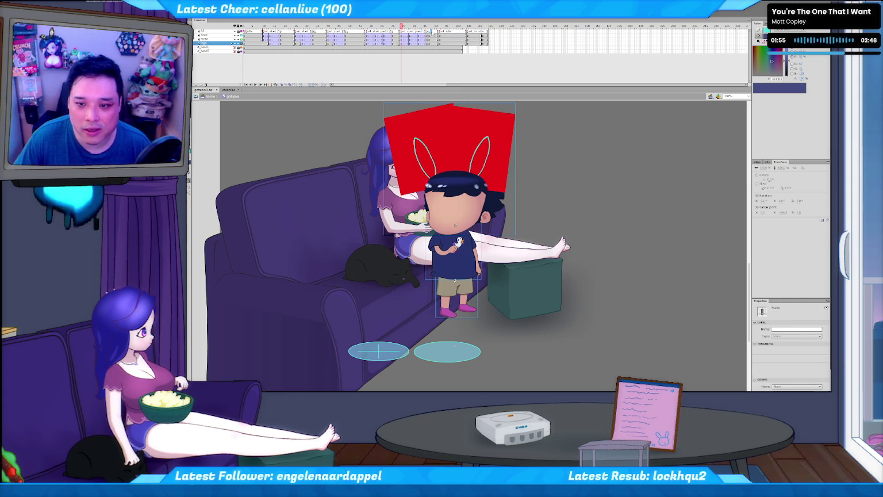
pyautogui.hotkey('ctrl', 'alt', 'v')
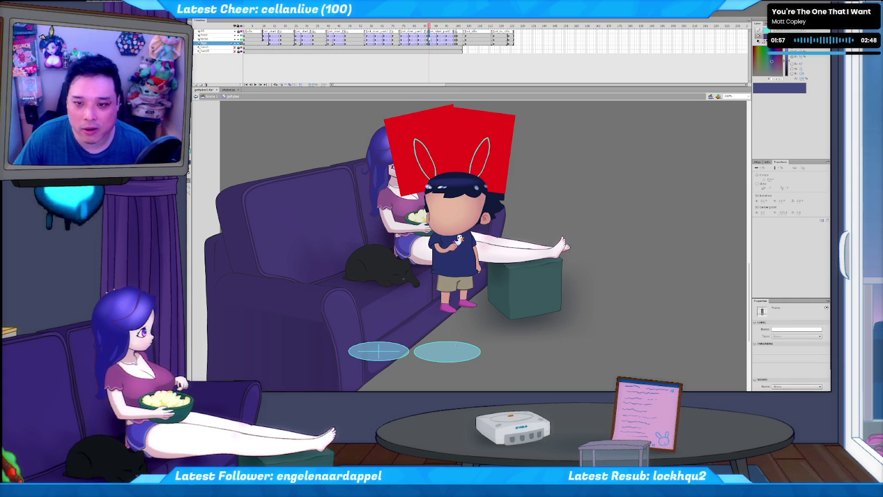
pyautogui.hotkey('ctrl', 'alt', 'v')
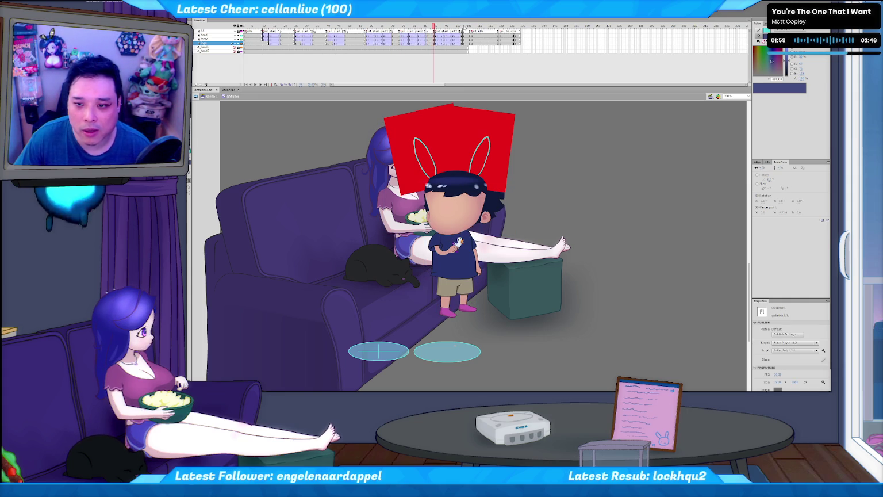
pyautogui.click(520, 51)
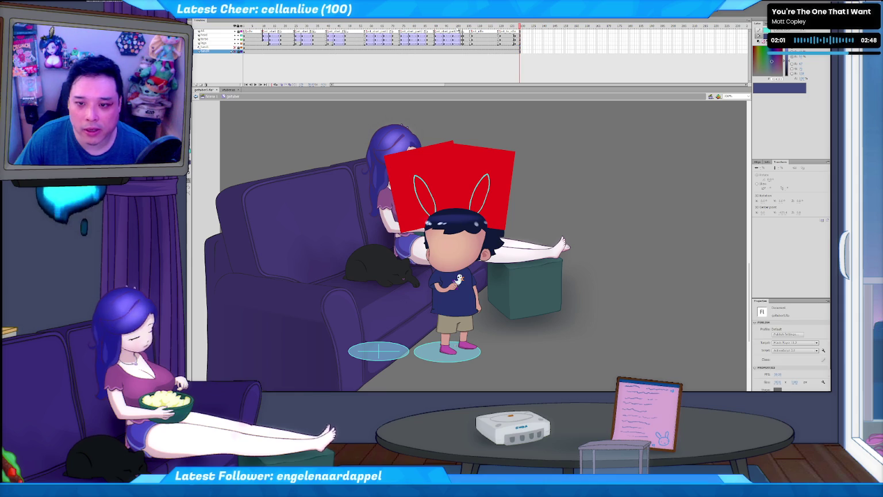
pyautogui.click(414, 30)
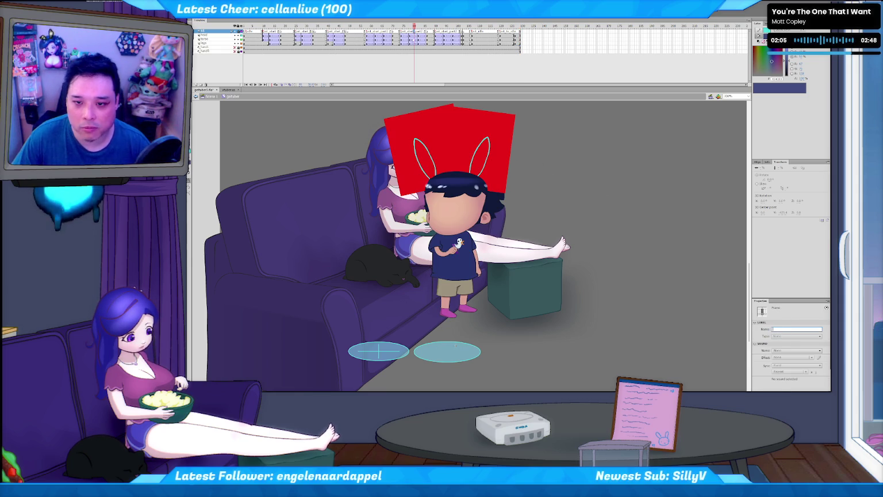
# Step: Label the keyframe as the right-facing sit part 2 and insert frames after it
pyautogui.press(',')
pyautogui.press(',')
pyautogui.press(',')
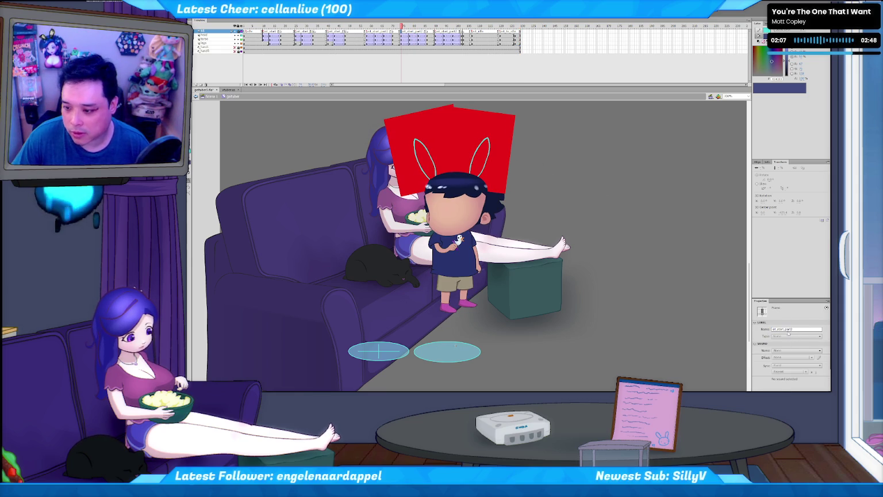
pyautogui.write('sit_')
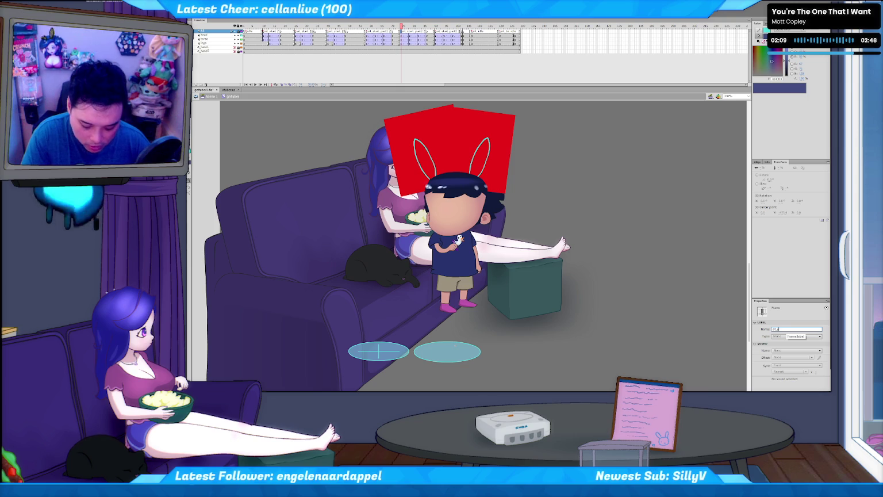
pyautogui.write('a')
pyautogui.write('art')
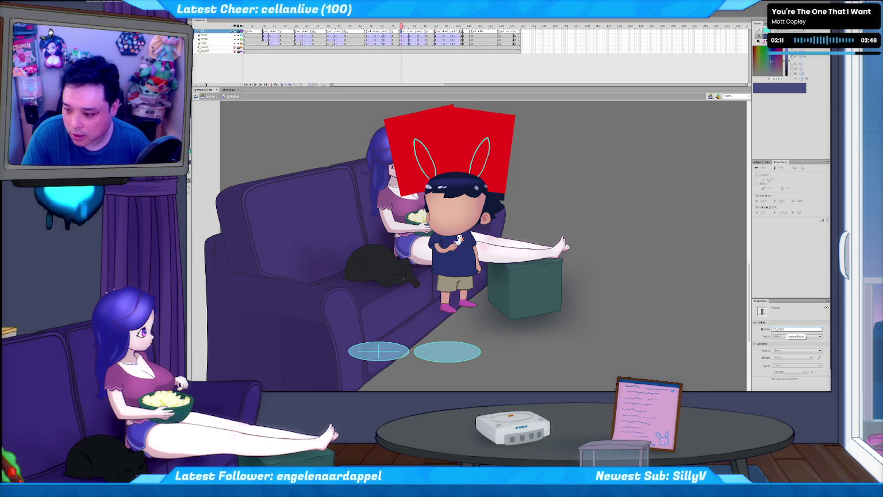
pyautogui.write('ft_part2')
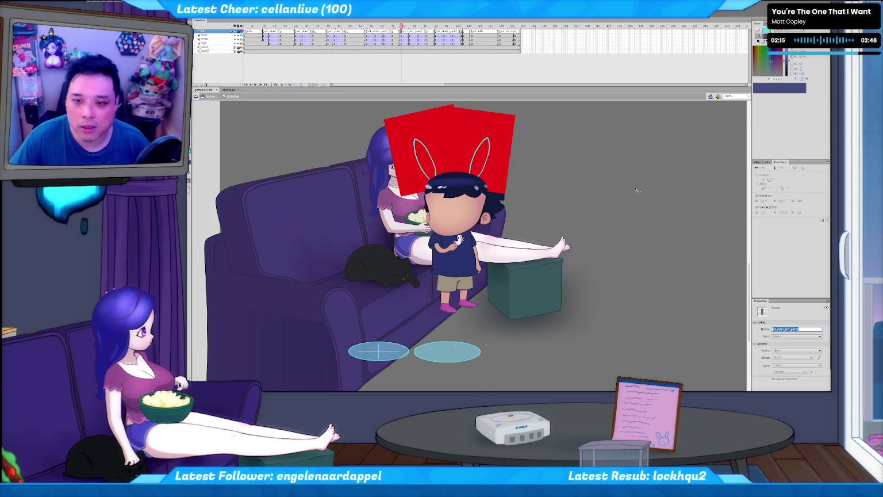
pyautogui.press('Return')
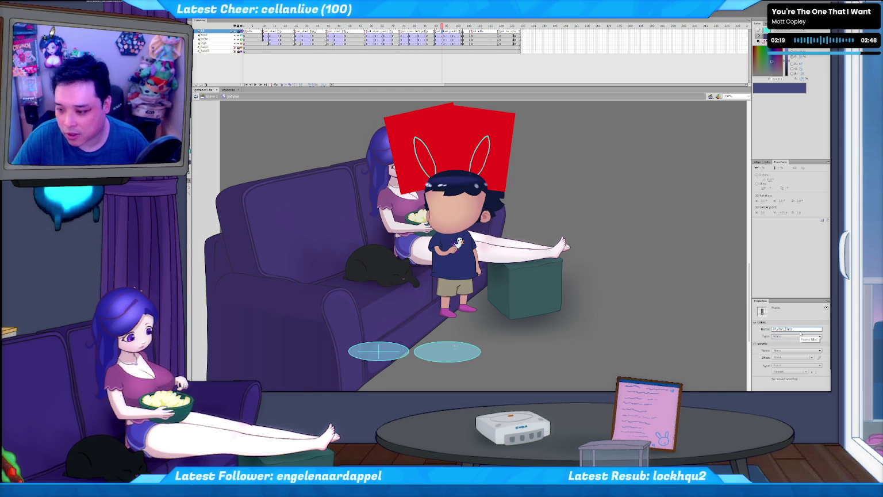
pyautogui.write('right_')
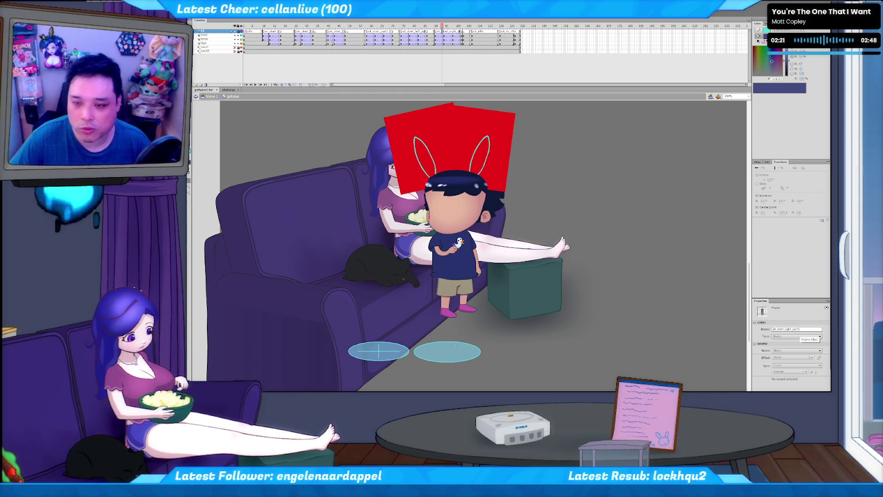
pyautogui.press('F5')
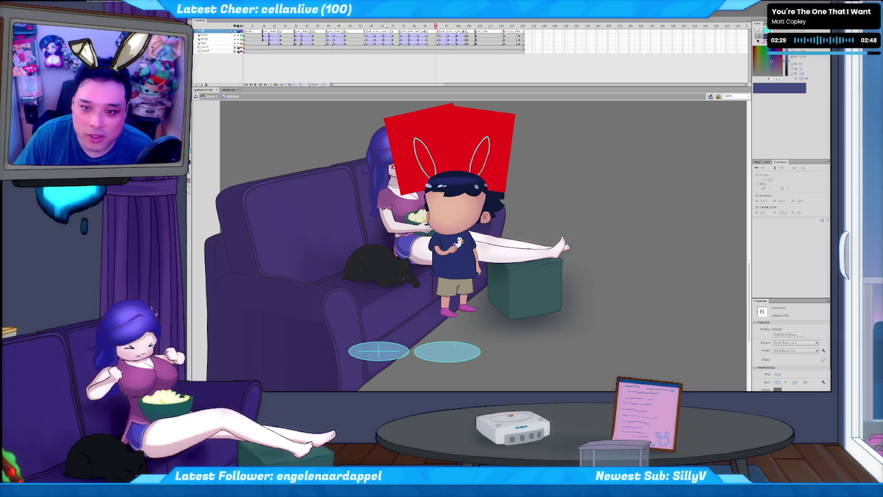
# Step: Scrub back to around frame 17 and step forward through the animation
pyautogui.moveTo(270, 25); pyautogui.dragTo(296, 26)
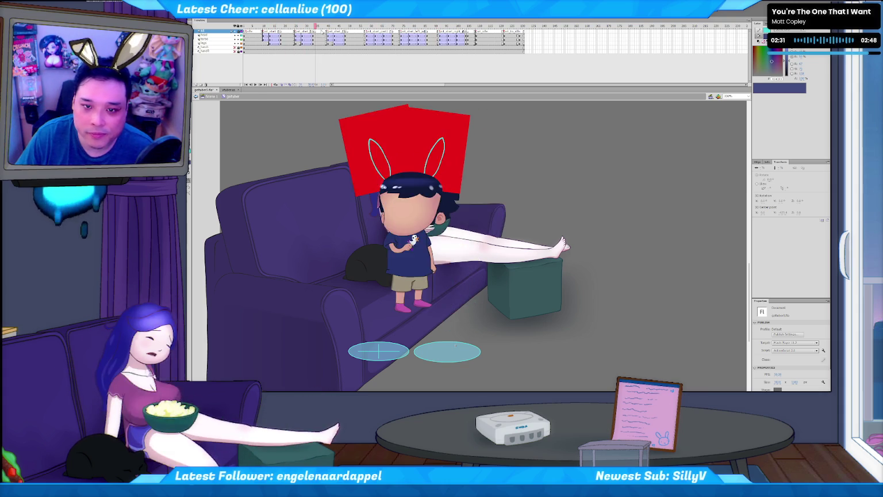
pyautogui.press('.')
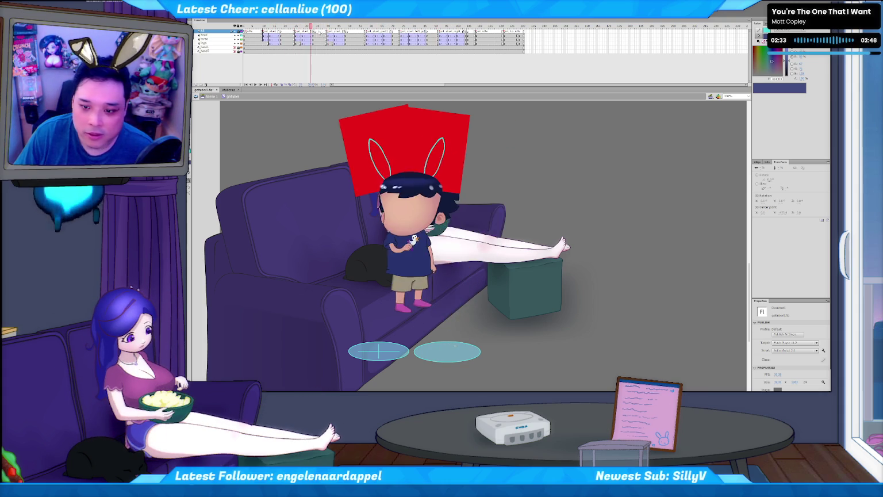
pyautogui.press('.')
pyautogui.press('.')
pyautogui.press('.')
pyautogui.press('.')
# Step: Preview the sit poses and add frames so the pose holds longer
pyautogui.press(',')
pyautogui.press('.')
pyautogui.press('.')
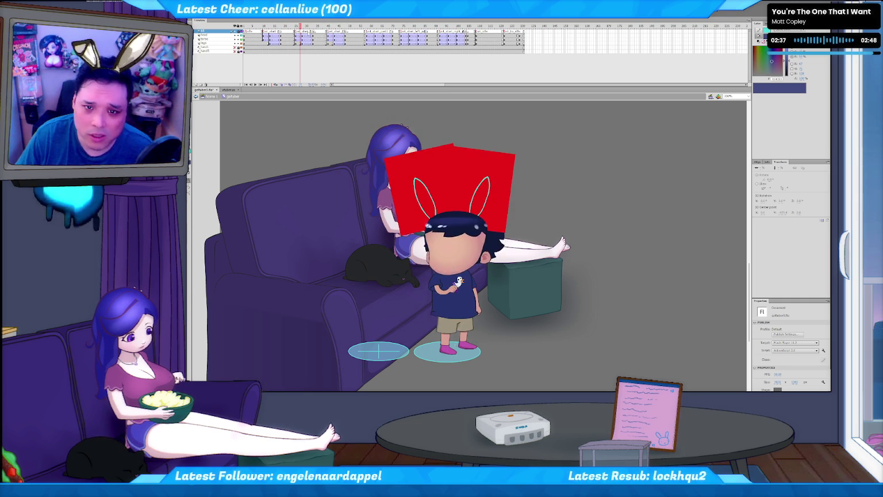
pyautogui.press(',')
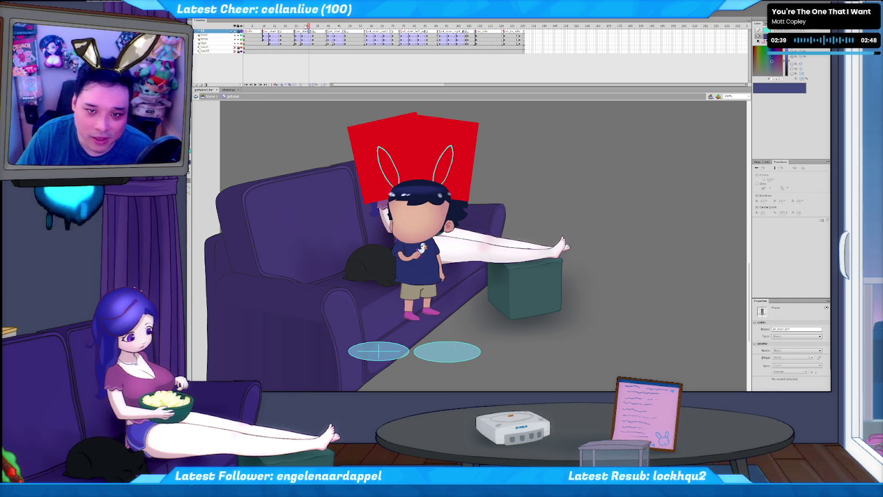
pyautogui.press('.')
pyautogui.press('.')
pyautogui.press(',')
pyautogui.press(',')
pyautogui.press(',')
pyautogui.press('Return')
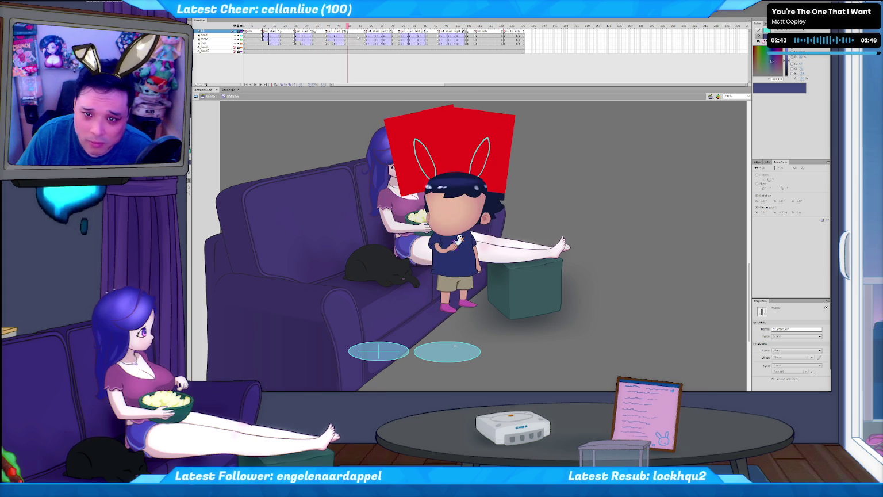
pyautogui.press('F5')
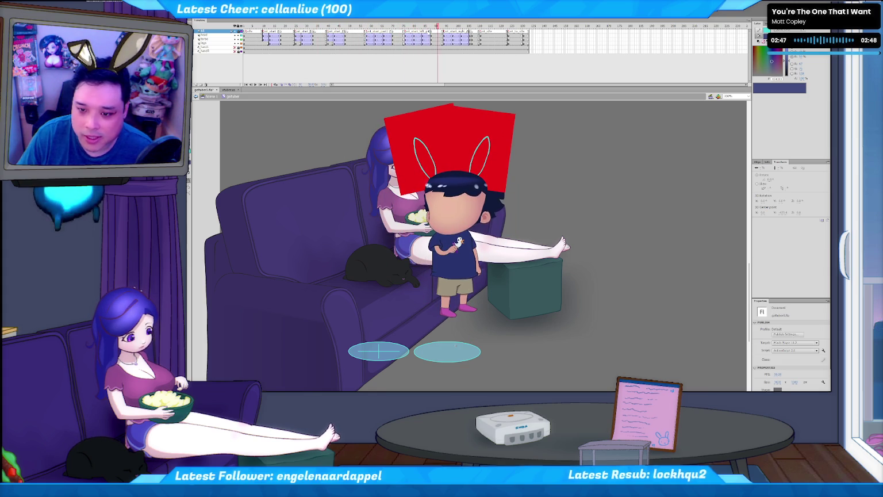
# Step: Select all the character's parts on an earlier sit frame and shift them slightly right
pyautogui.press(',')
pyautogui.press(',')
pyautogui.press(',')
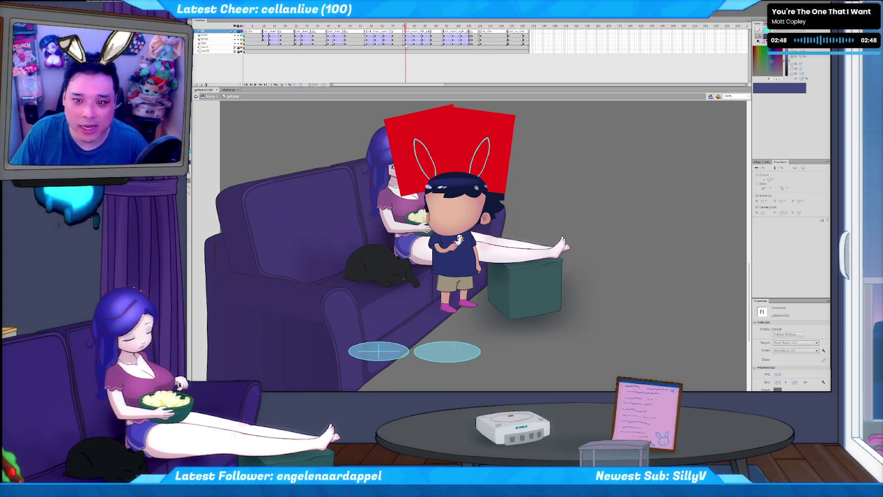
pyautogui.moveTo(405, 34); pyautogui.dragTo(405, 43)
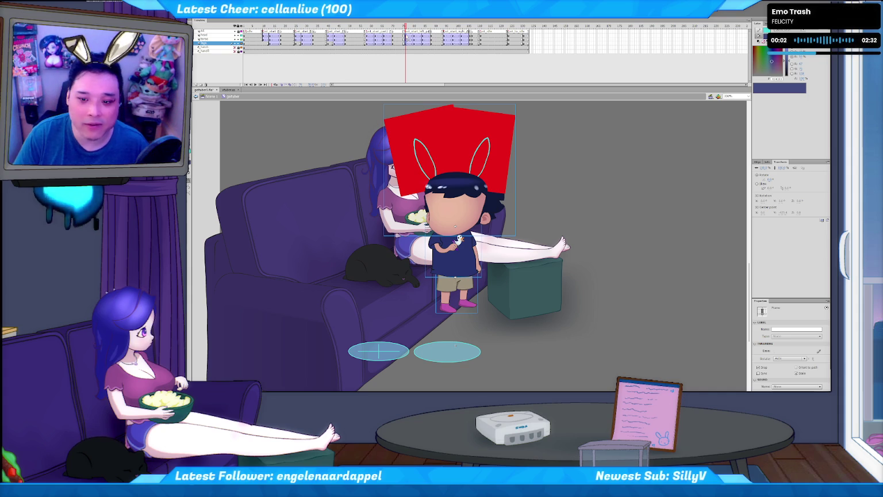
pyautogui.hotkey('shift', 'Right')
pyautogui.hotkey('shift', 'Right')
pyautogui.hotkey('shift', 'Right')
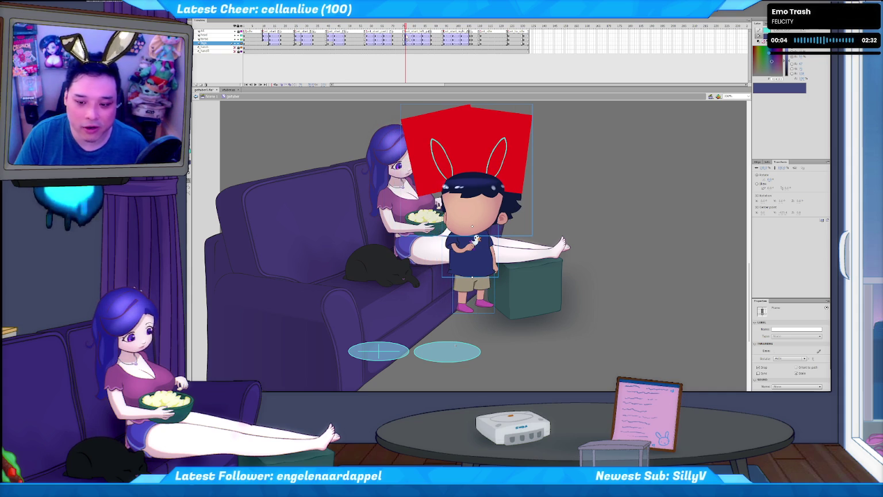
pyautogui.press('.')
pyautogui.press('.')
pyautogui.press('.')
pyautogui.press('.')
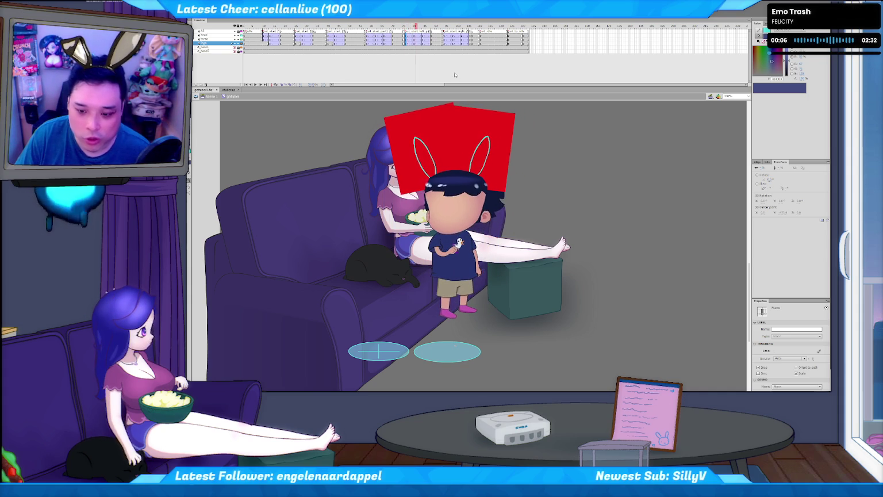
pyautogui.press('.')
pyautogui.press(',')
pyautogui.press(',')
pyautogui.press('.')
pyautogui.press('.')
pyautogui.press(',')
pyautogui.press(',')
pyautogui.press('.')
pyautogui.press('.')
pyautogui.press('.')
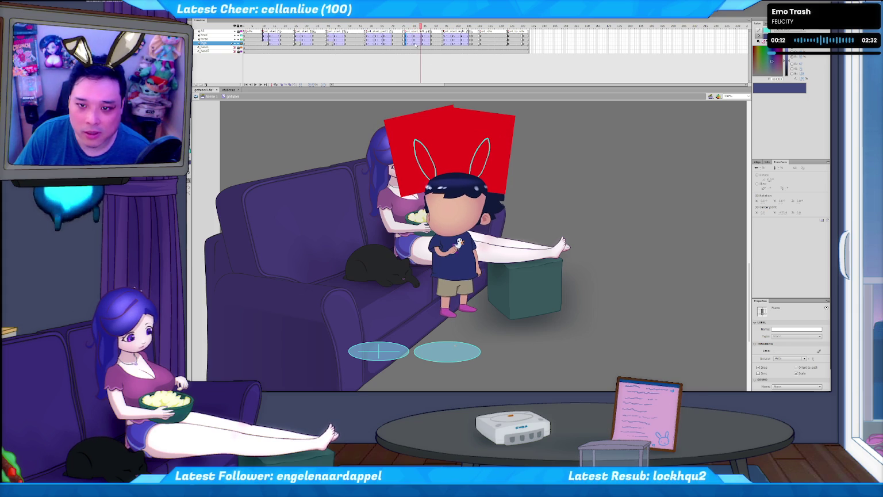
# Step: Step back and forth through the sit frames to review the shifted pose
pyautogui.press(',')
pyautogui.press(',')
pyautogui.press(',')
pyautogui.press(',')
pyautogui.press(',')
pyautogui.press('.')
pyautogui.press('.')
pyautogui.press('.')
pyautogui.press('.')
pyautogui.press('.')
pyautogui.press('.')
pyautogui.press('.')
pyautogui.press('.')
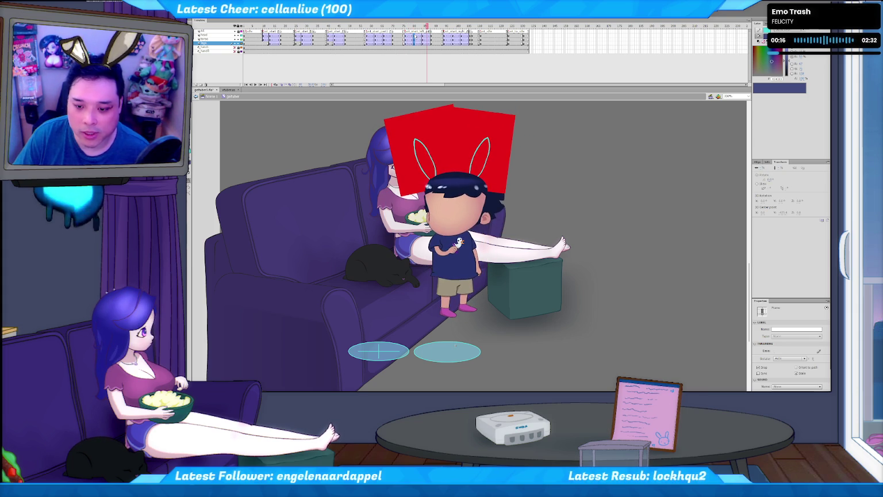
pyautogui.press('.')
pyautogui.press('.')
pyautogui.press('.')
pyautogui.press('.')
pyautogui.press('.')
pyautogui.press('.')
pyautogui.press('.')
pyautogui.press('.')
pyautogui.press('.')
pyautogui.press('.')
pyautogui.press('.')
pyautogui.press(',')
pyautogui.press(',')
pyautogui.press(',')
pyautogui.press(',')
pyautogui.press(',')
pyautogui.press(',')
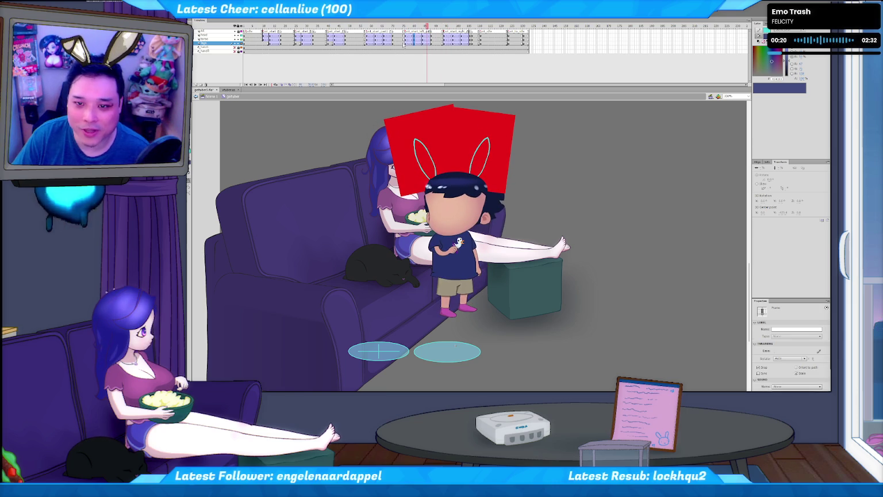
pyautogui.press(',')
pyautogui.press(',')
pyautogui.press(',')
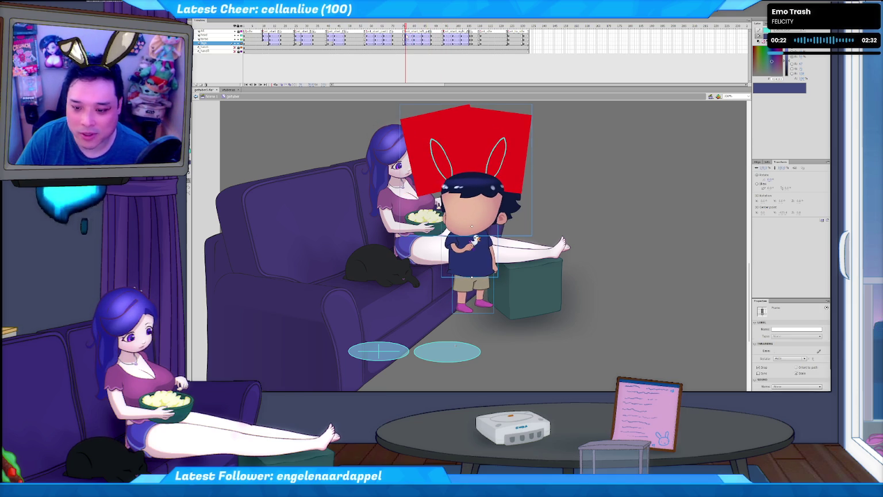
pyautogui.press('.')
pyautogui.press('.')
pyautogui.press('.')
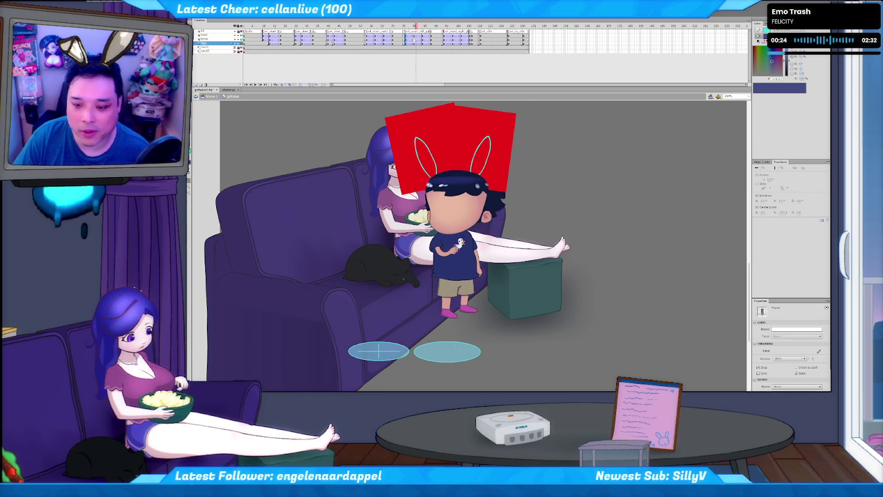
pyautogui.press(',')
pyautogui.press(',')
pyautogui.press(',')
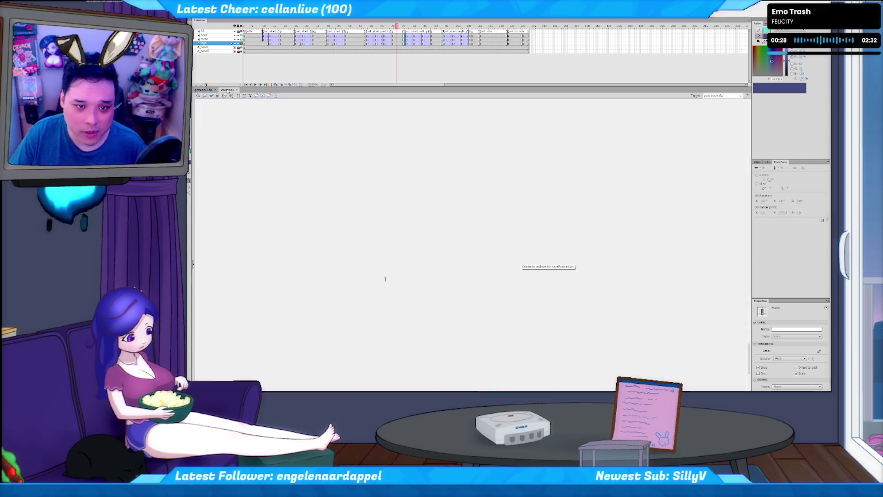
pyautogui.click(228, 89)
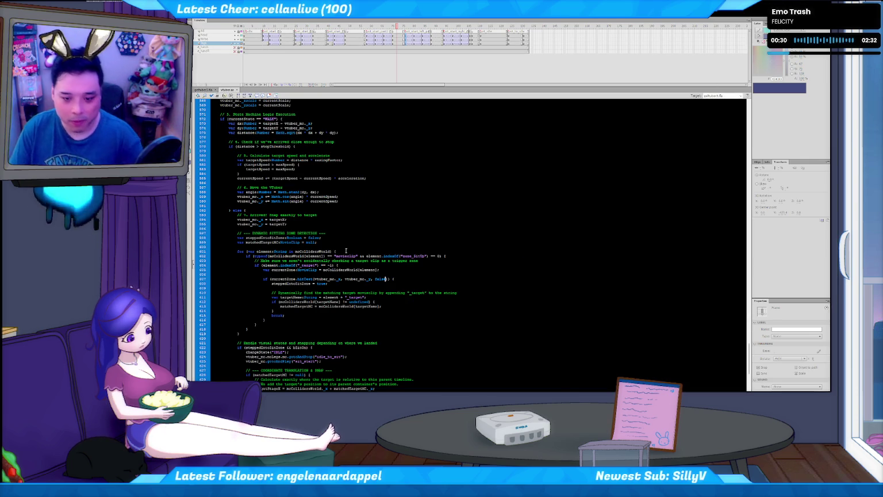
# Step: Return to the main scene and open the floor-zone ellipse clip for editing
pyautogui.click(204, 89)
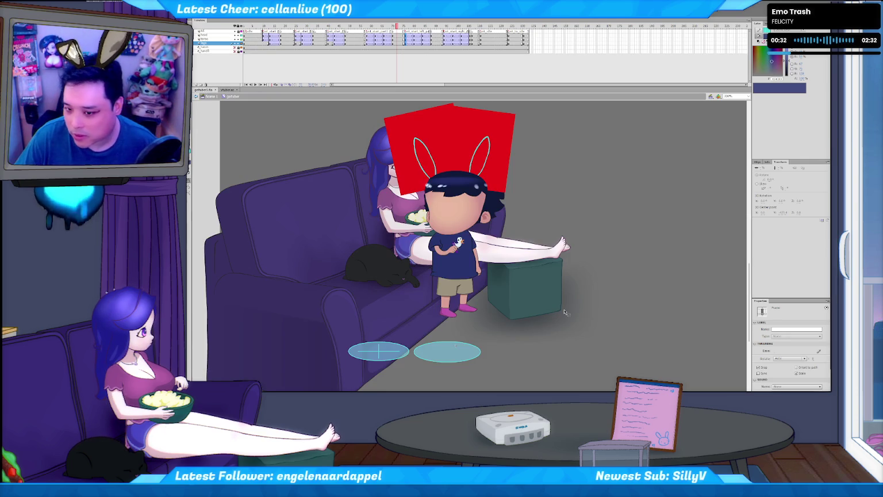
pyautogui.doubleClick(434, 359)
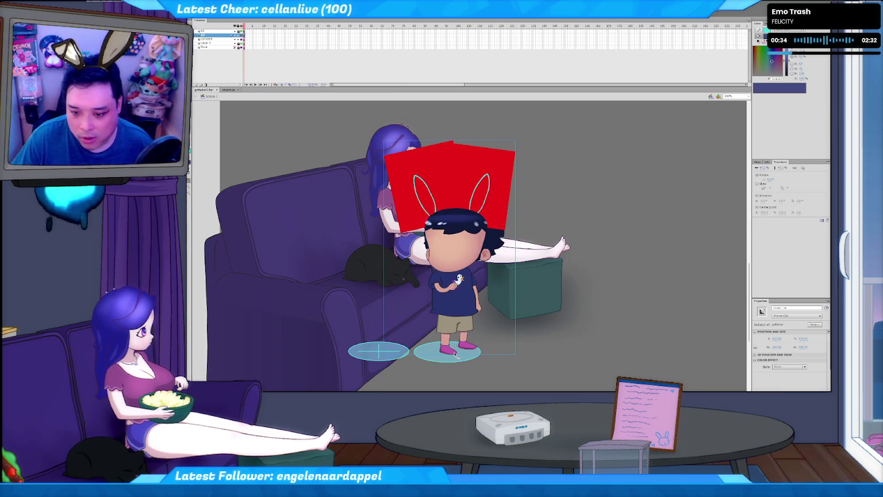
pyautogui.click(432, 359)
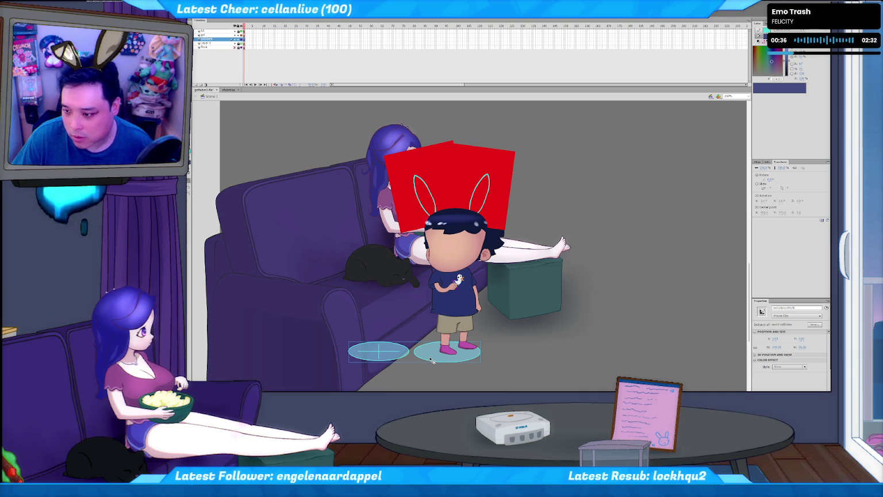
pyautogui.doubleClick(433, 357)
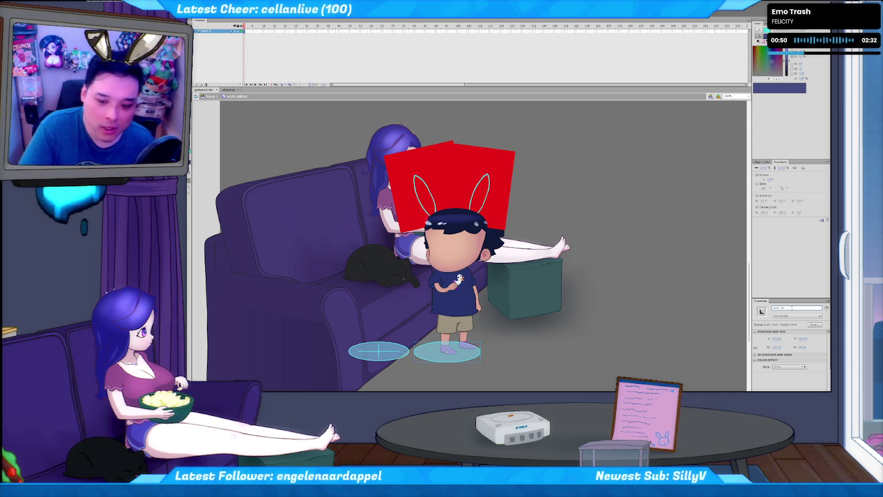
# Step: Change the left zone ellipse's instance name so it ends with _left
pyautogui.click(385, 352)
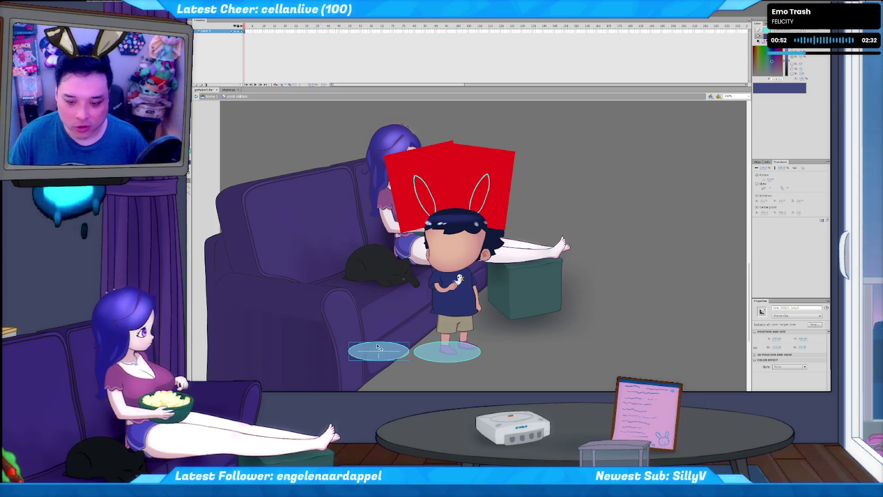
pyautogui.click(788, 308)
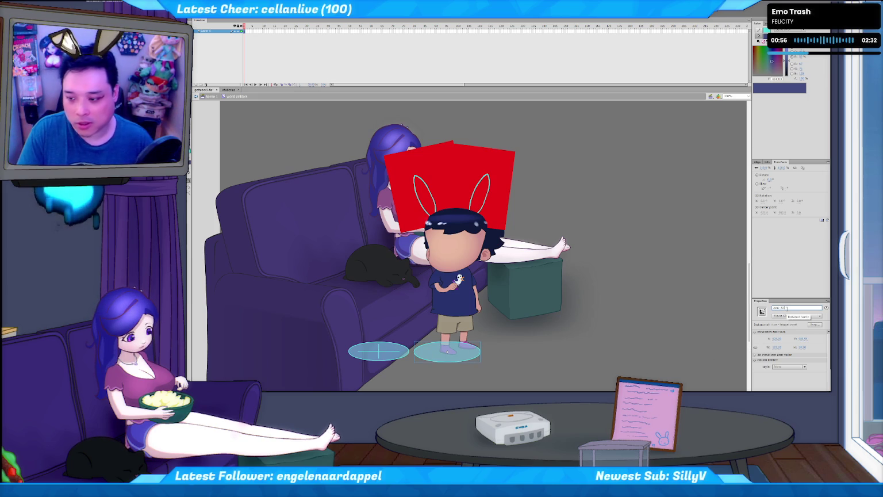
pyautogui.write('aft')
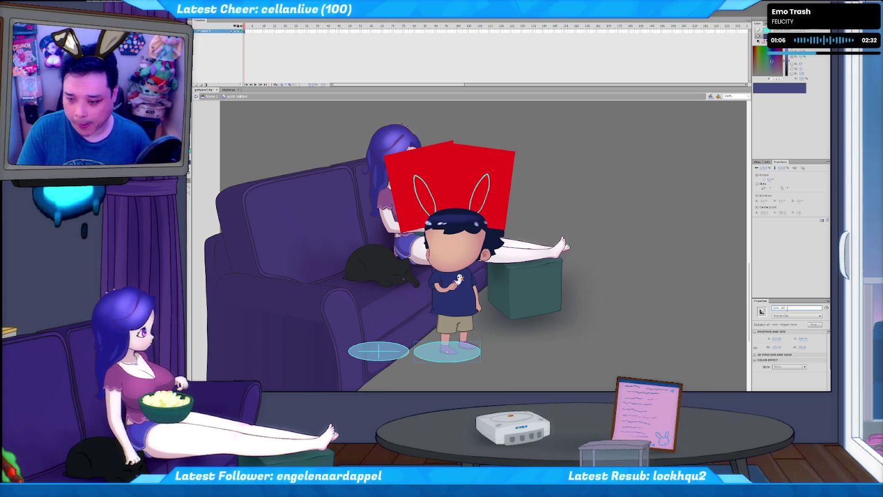
pyautogui.write('_left')
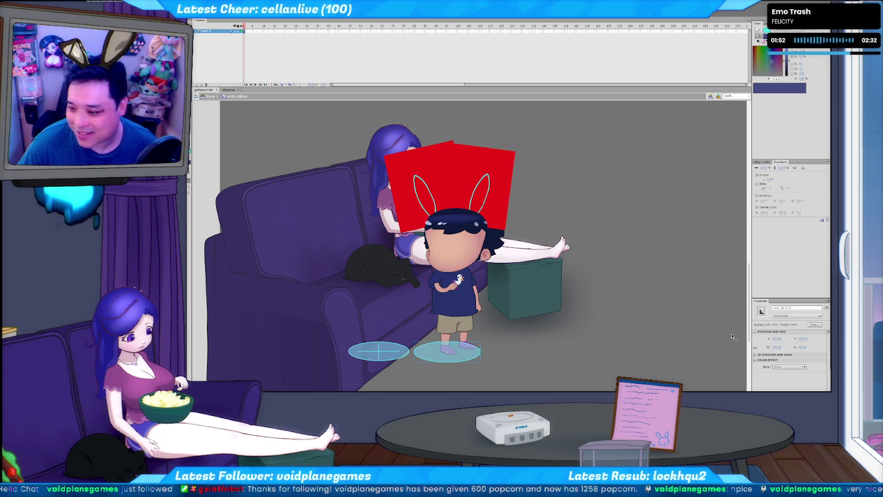
pyautogui.click(797, 308)
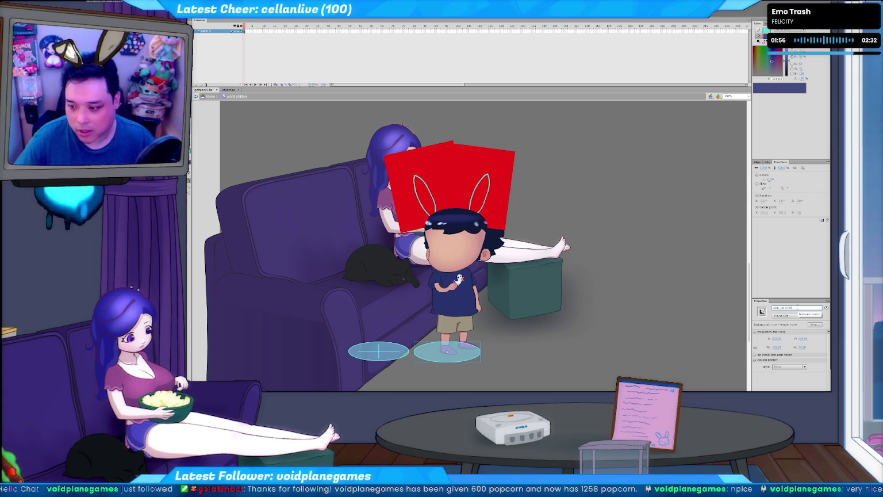
# Step: Find SitUp in vtuber.as and replace it with left, making zone_sit_left
pyautogui.click(227, 90)
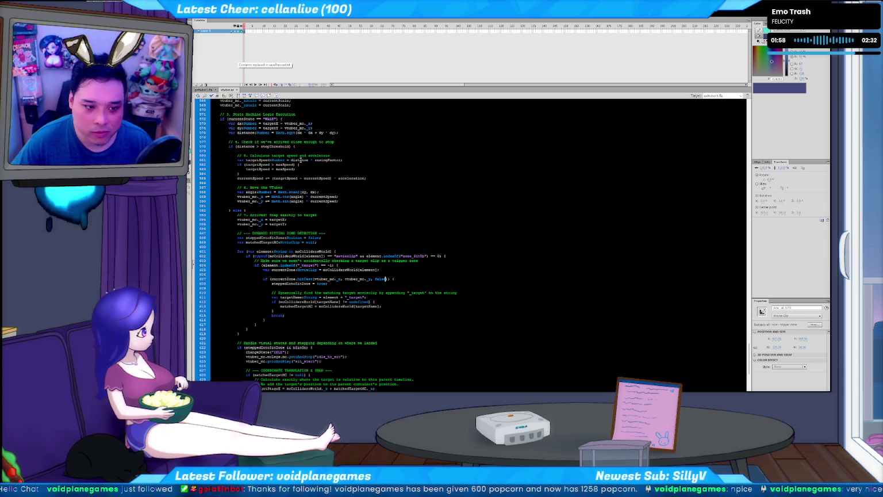
pyautogui.hotkey('ctrl', 'f')
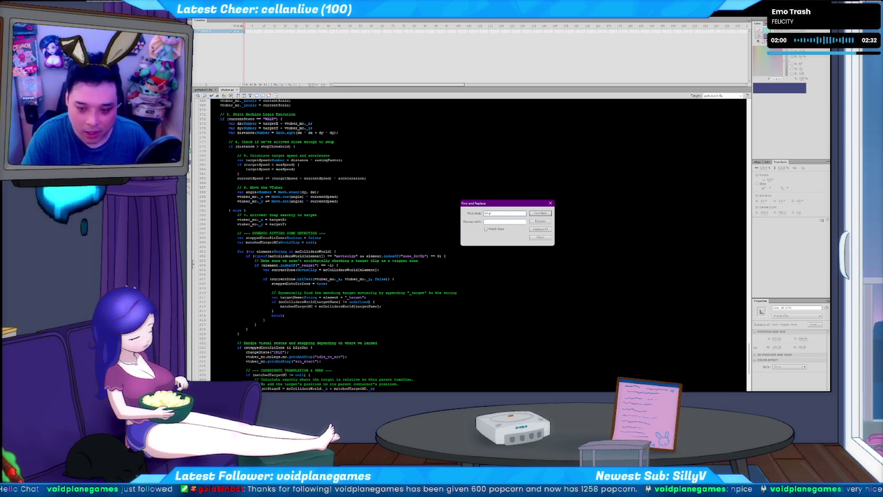
pyautogui.press('Return')
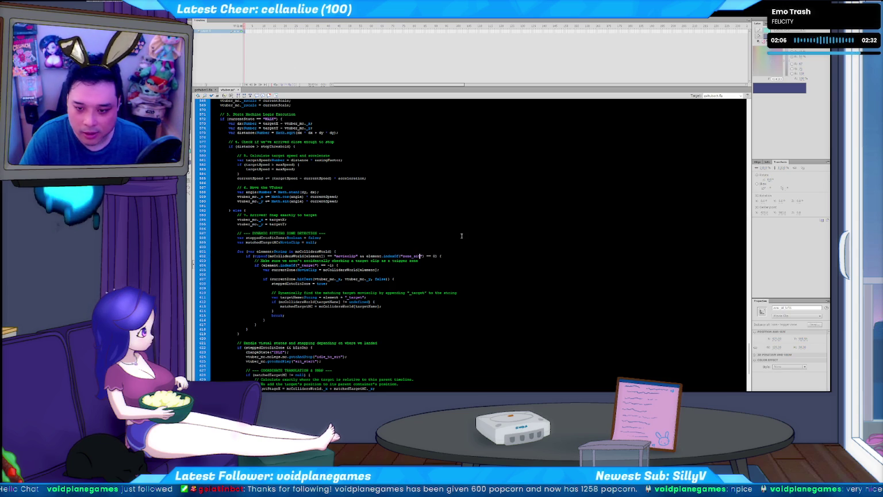
pyautogui.write('left')
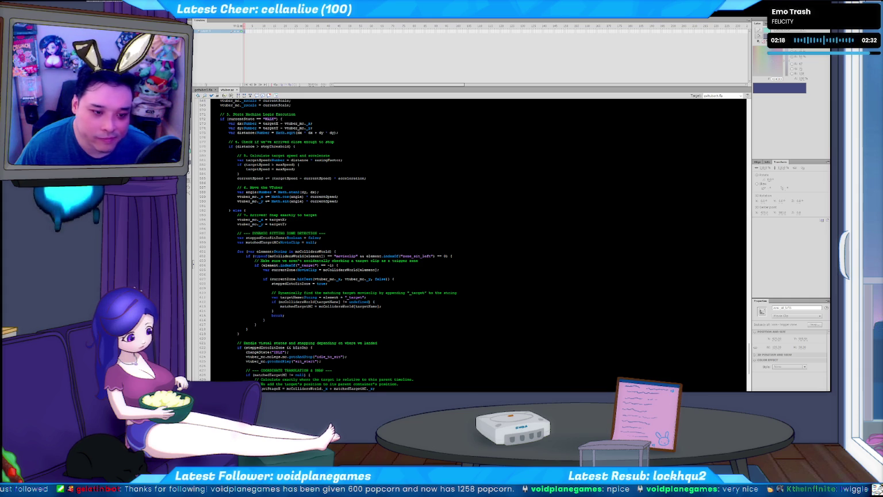
# Step: Select and review the zone-detection loop lines 600–607
pyautogui.click(425, 261)
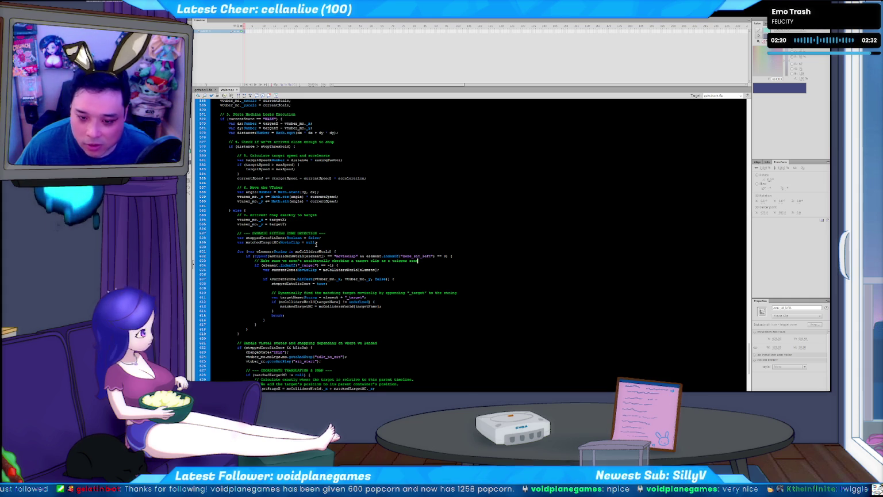
pyautogui.moveTo(303, 248); pyautogui.dragTo(311, 259)
pyautogui.click(311, 260)
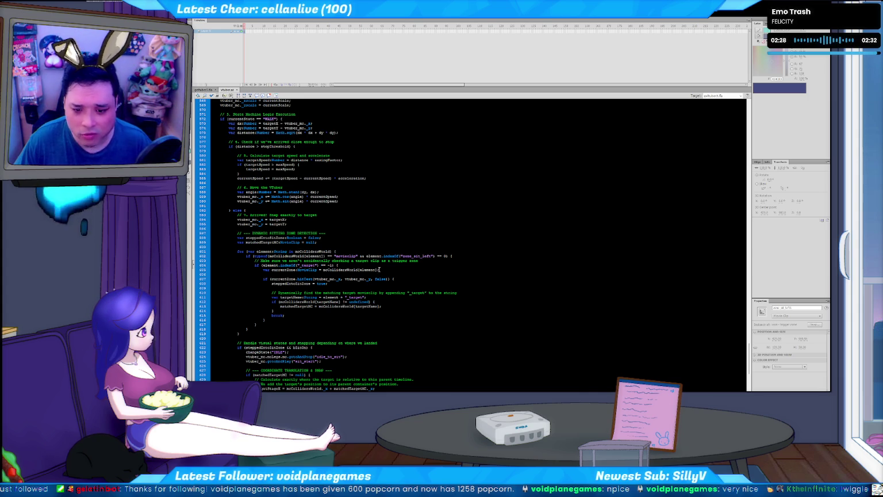
pyautogui.moveTo(402, 256); pyautogui.dragTo(451, 286)
pyautogui.click(428, 255)
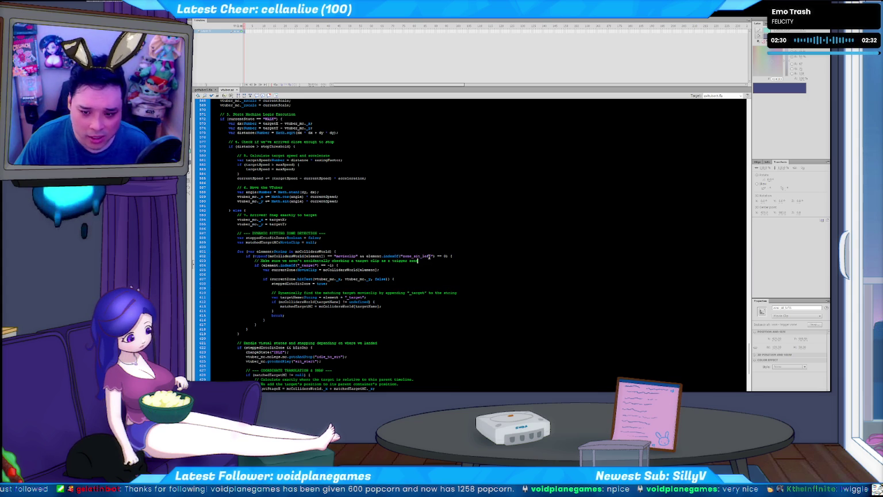
pyautogui.moveTo(425, 246); pyautogui.dragTo(447, 273)
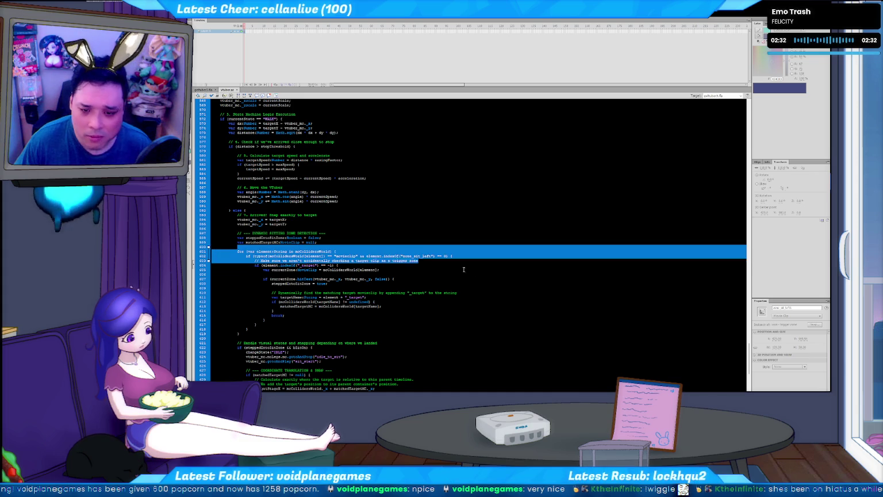
# Step: Change the gotoAndPlay label near line 625 to sit_start_left and return to the stage
pyautogui.click(434, 271)
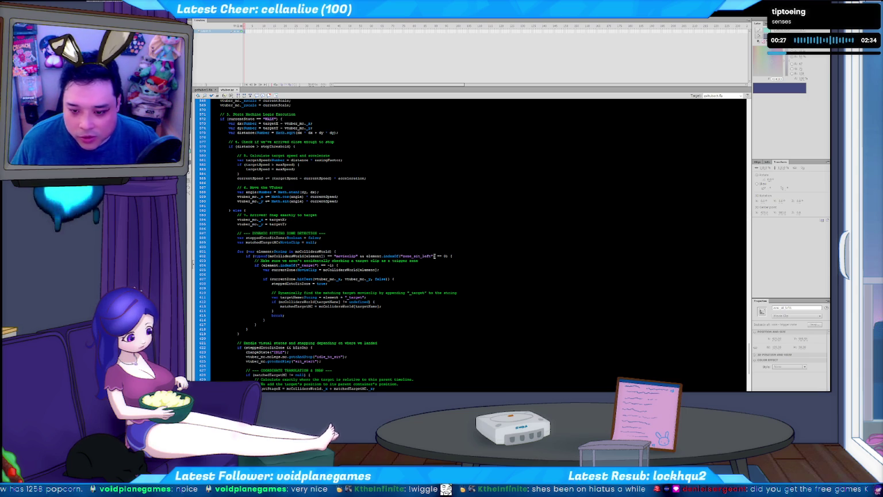
pyautogui.scroll(-1, 432, 277)
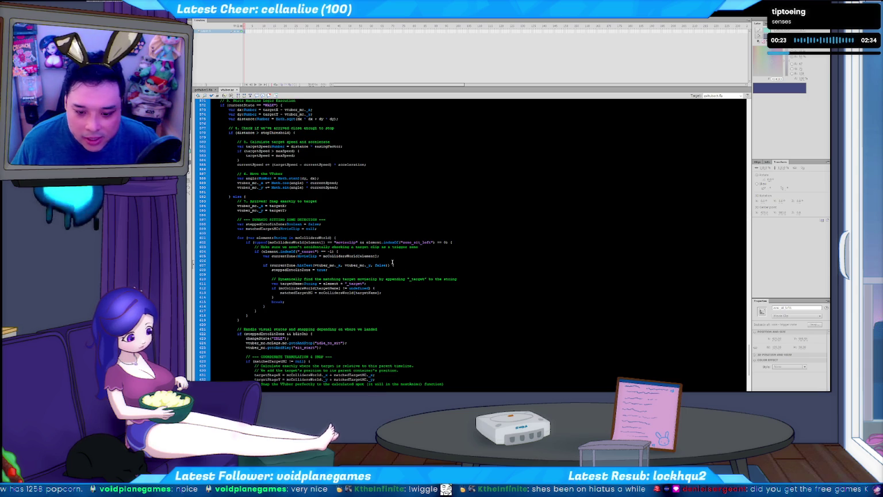
pyautogui.scroll(-2, 392, 263)
pyautogui.scroll(-1, 345, 276)
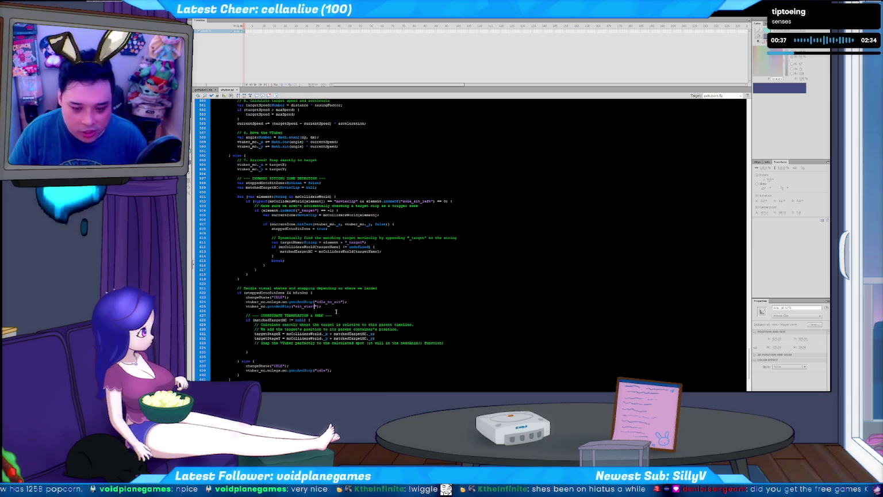
pyautogui.write('_left')
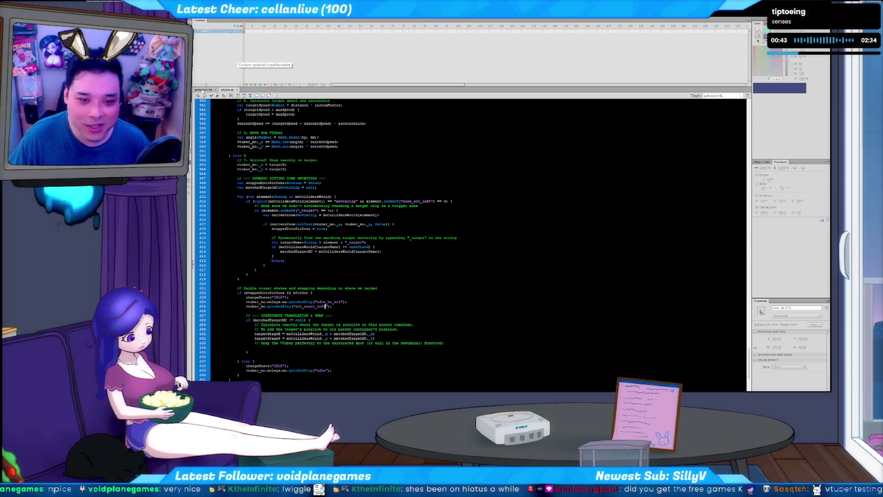
pyautogui.click(204, 90)
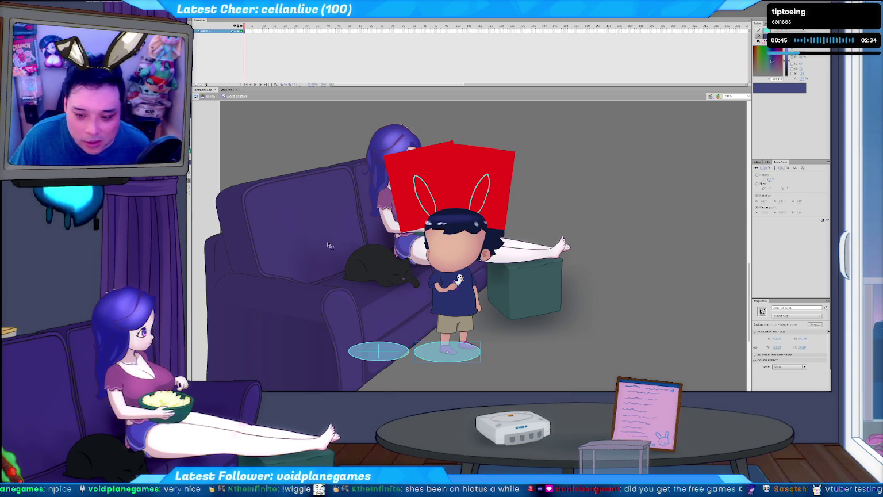
# Step: Compare the couch scene stage with the vtuber.as code, then switch to the YouTube browser window
pyautogui.click(228, 90)
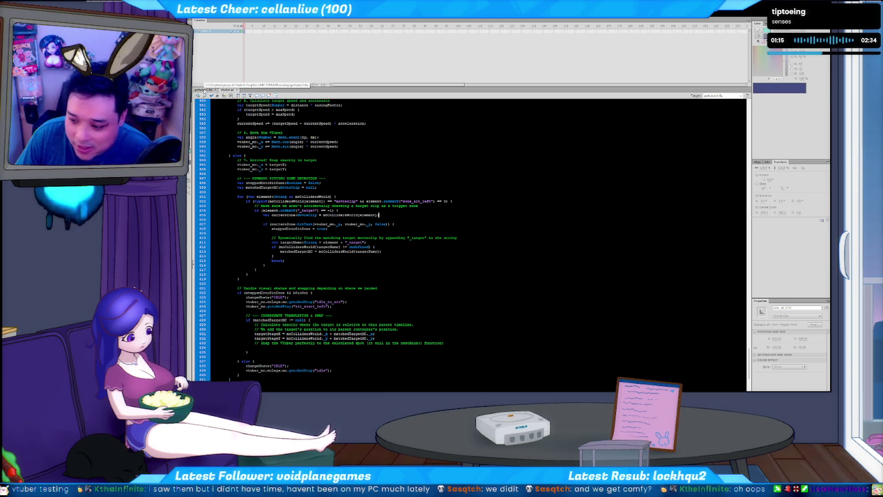
pyautogui.click(204, 90)
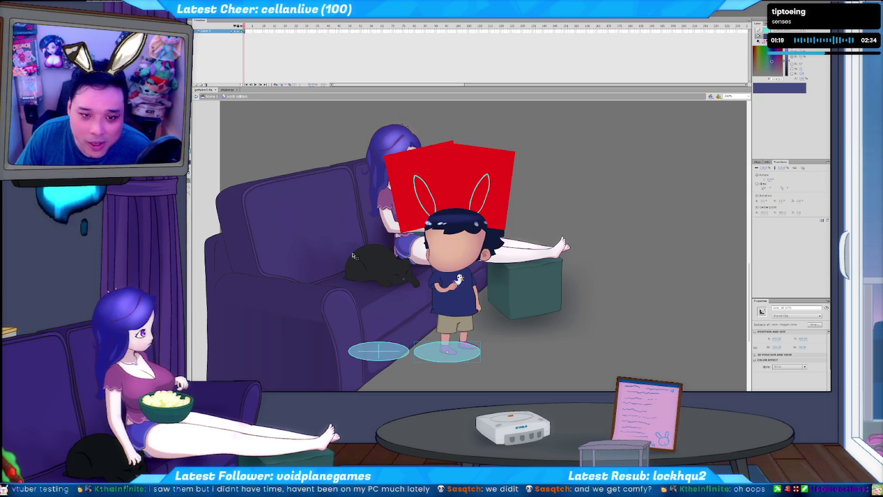
pyautogui.click(228, 90)
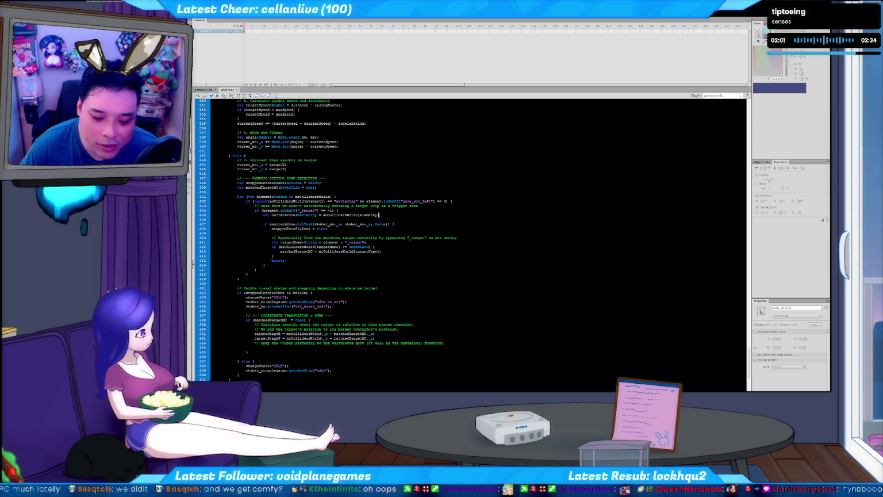
pyautogui.hotkey('alt', 'Tab')
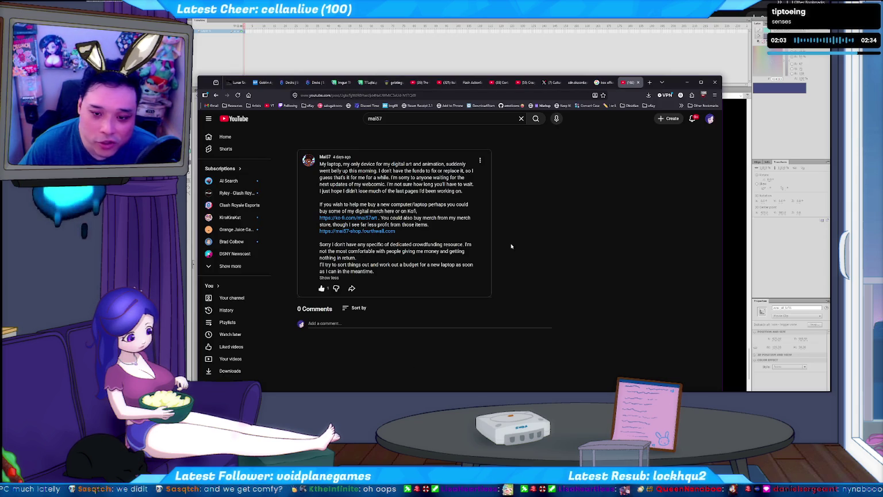
pyautogui.moveTo(344, 164)
pyautogui.mouseDown()
pyautogui.moveTo(450, 204)
pyautogui.moveTo(326, 171)
pyautogui.mouseUp()
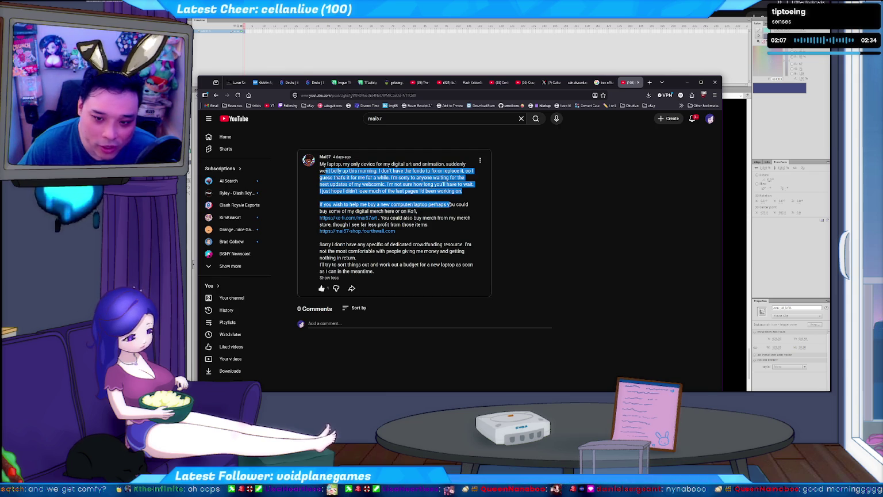
pyautogui.click(399, 204)
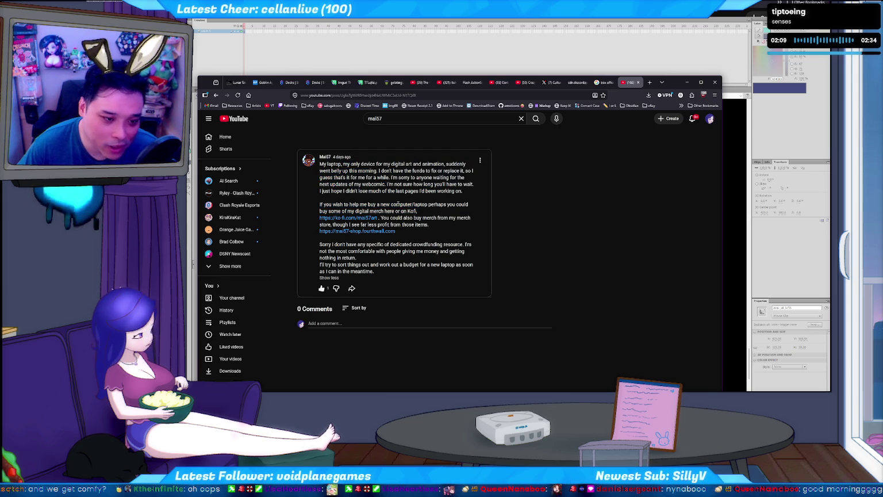
pyautogui.moveTo(334, 166); pyautogui.dragTo(437, 212)
pyautogui.click(437, 212)
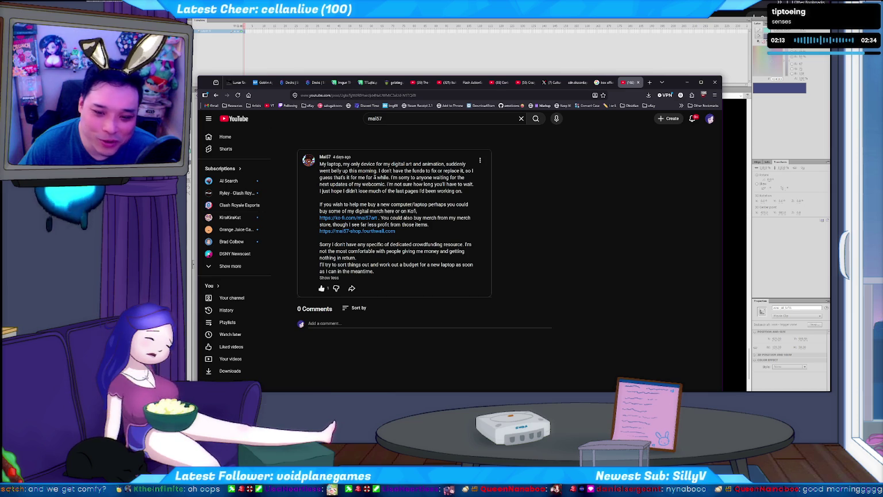
pyautogui.moveTo(319, 165); pyautogui.dragTo(471, 220)
pyautogui.click(276, 218)
pyautogui.click(190, 213)
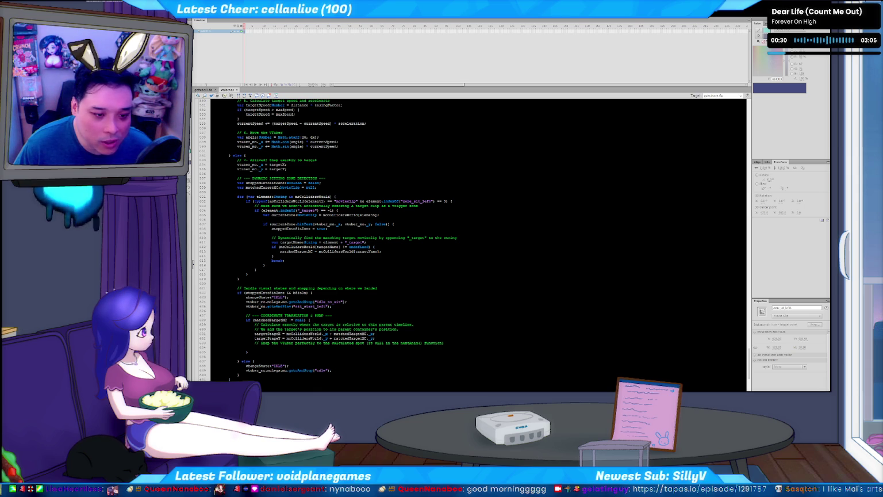
# Step: Bring the Flash vtuber.as code editor back into focus from the browser
pyautogui.click(386, 254)
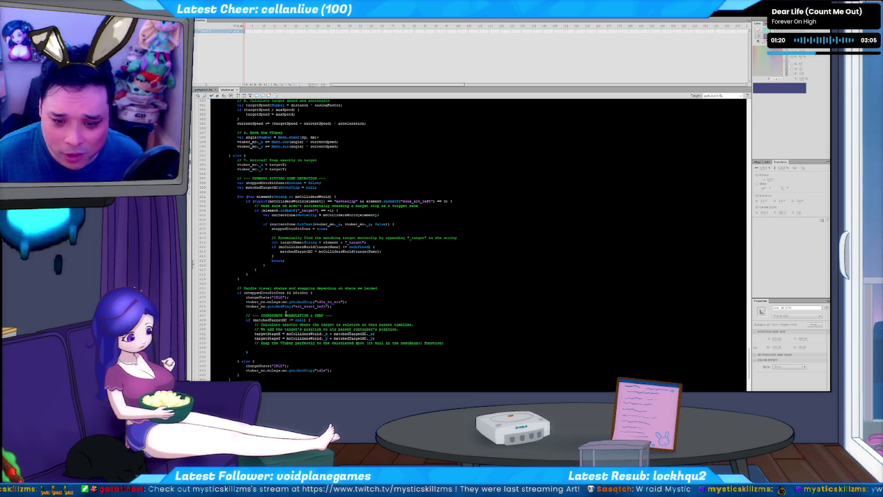
# Step: Place the caret at the end of line 626, then return to the couch scene stage
pyautogui.click(311, 260)
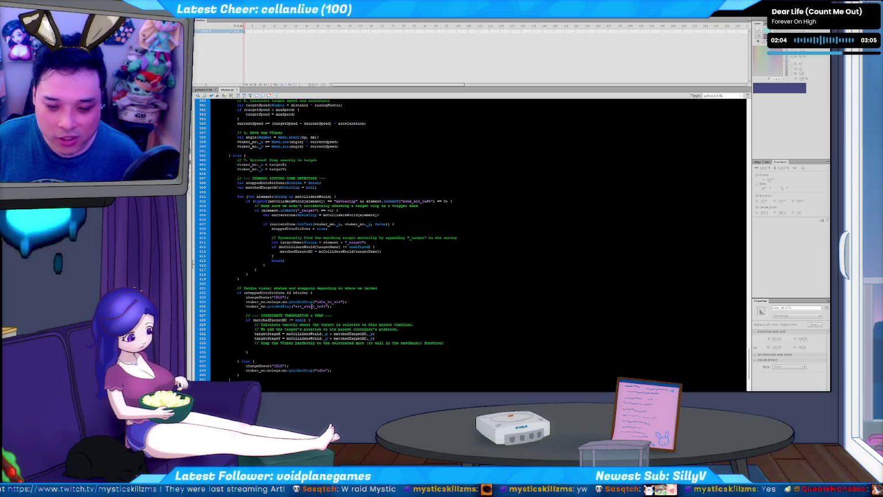
pyautogui.click(331, 306)
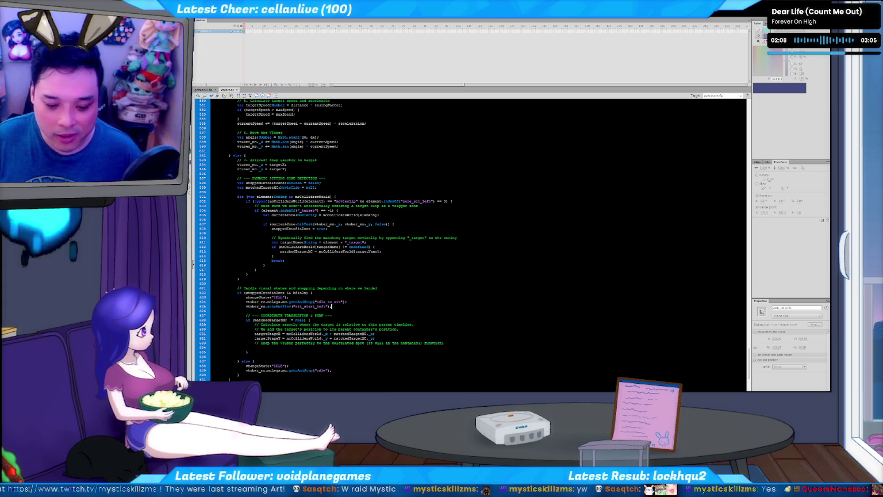
pyautogui.click(206, 90)
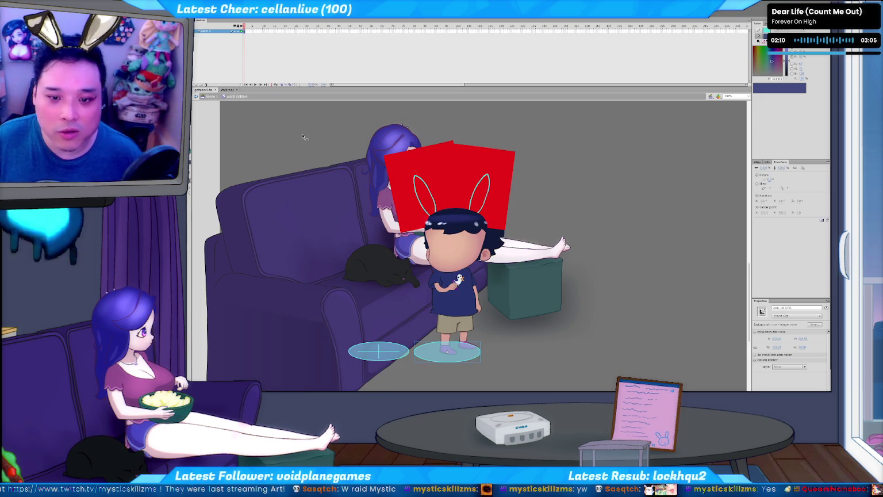
# Step: Enter the avatar symbol, test the movie with Ctrl+Enter, and close the test player
pyautogui.doubleClick(447, 253)
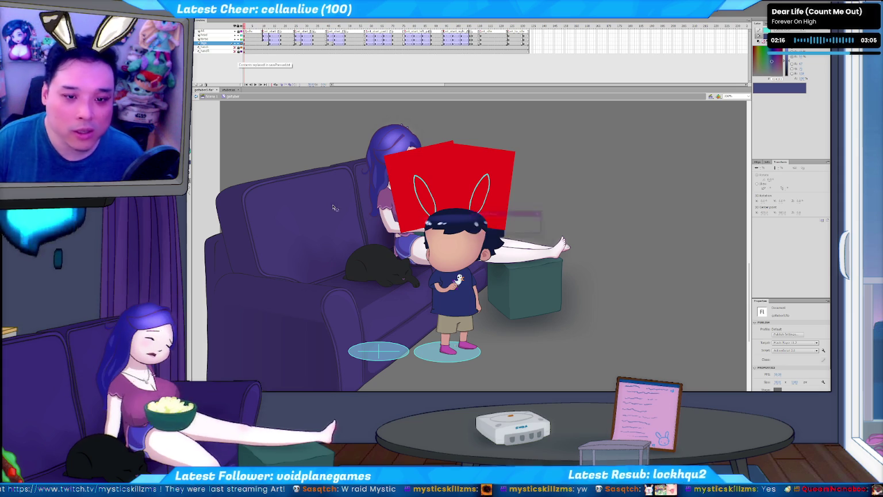
pyautogui.hotkey('ctrl', 'Return')
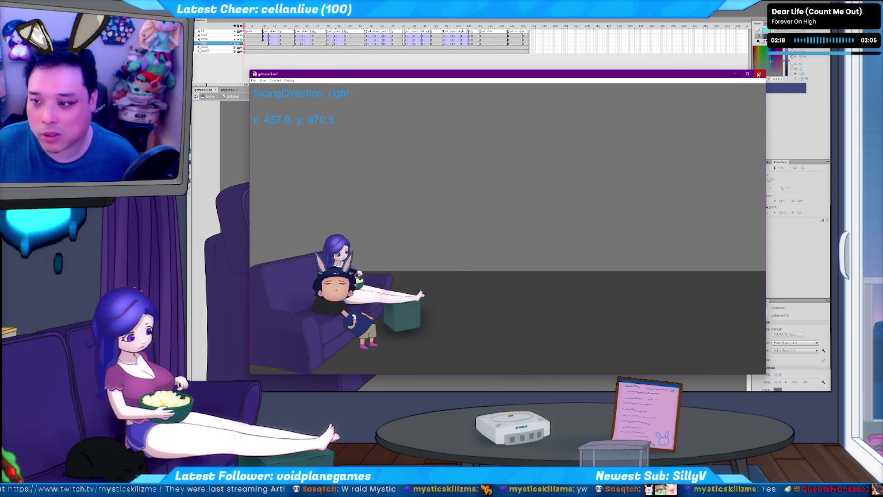
pyautogui.click(758, 74)
# Step: Rerun the c2f.py script in the command prompt and switch to the Ruffle game window
pyautogui.hotkey('alt', 'Tab')
pyautogui.press('Up')
pyautogui.press('Return')
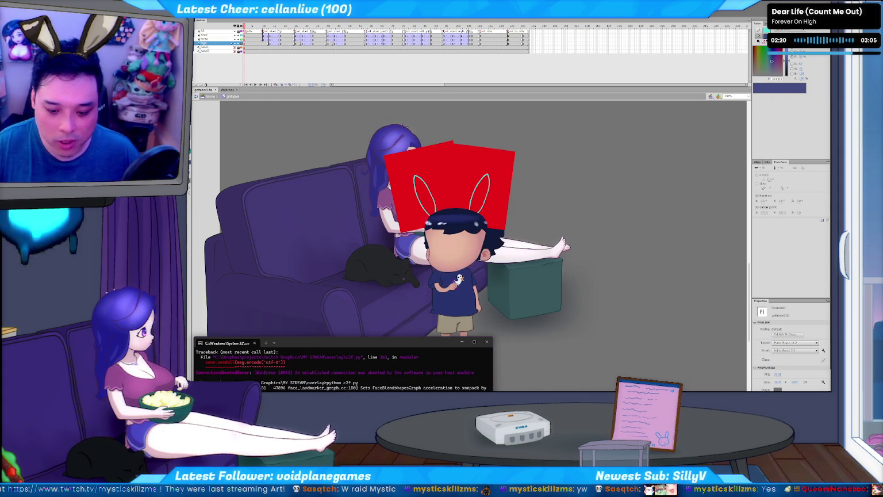
pyautogui.hotkey('alt', 'Tab')
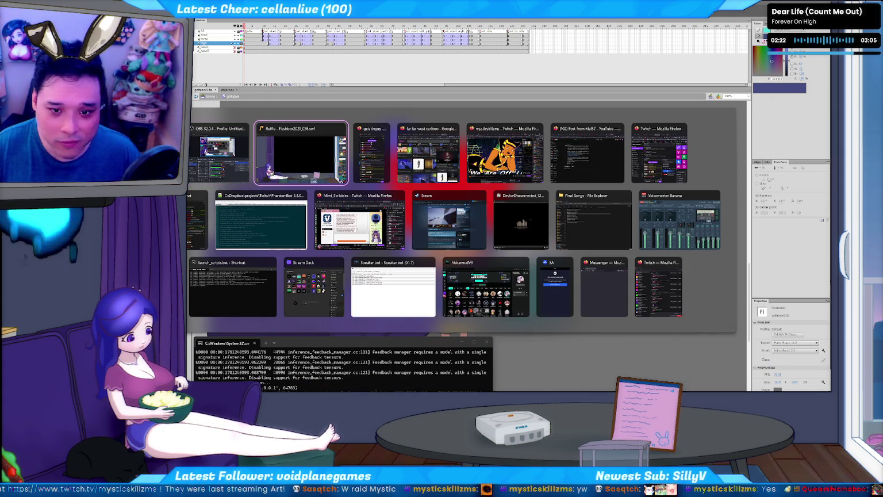
pyautogui.press('Left')
pyautogui.press('Left')
pyautogui.press('Left')
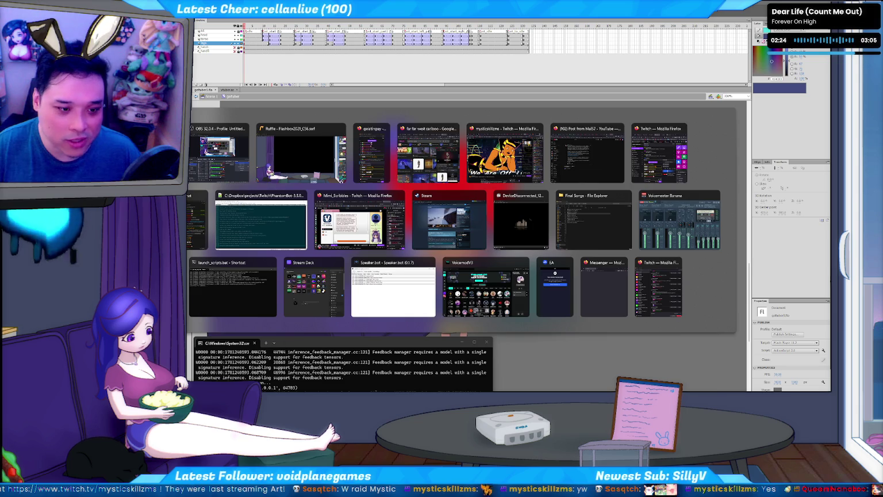
pyautogui.press('Return')
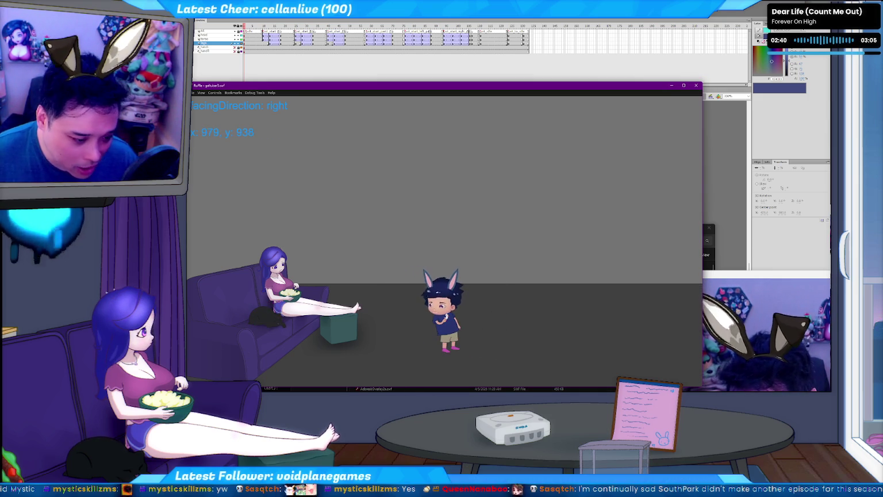
# Step: Maximize and reposition the Ruffle game window, then close it after the avatar walks beside the couch
pyautogui.press('super+Up')
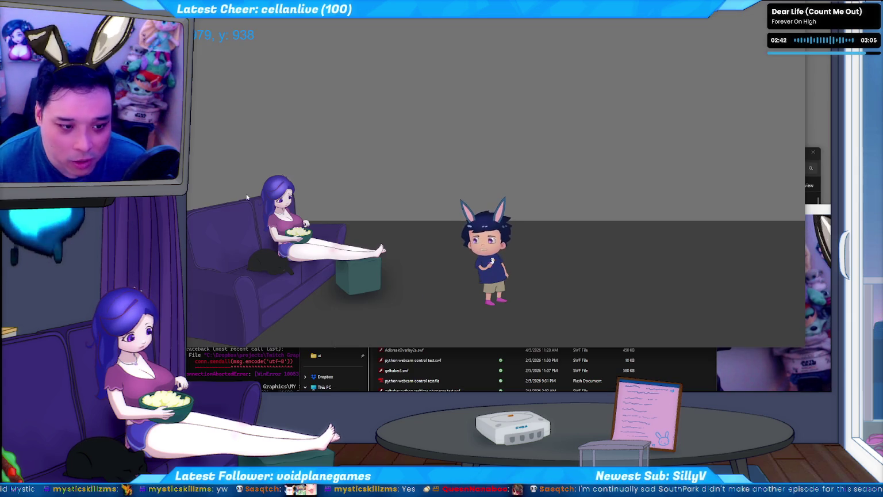
pyautogui.press('super+Up')
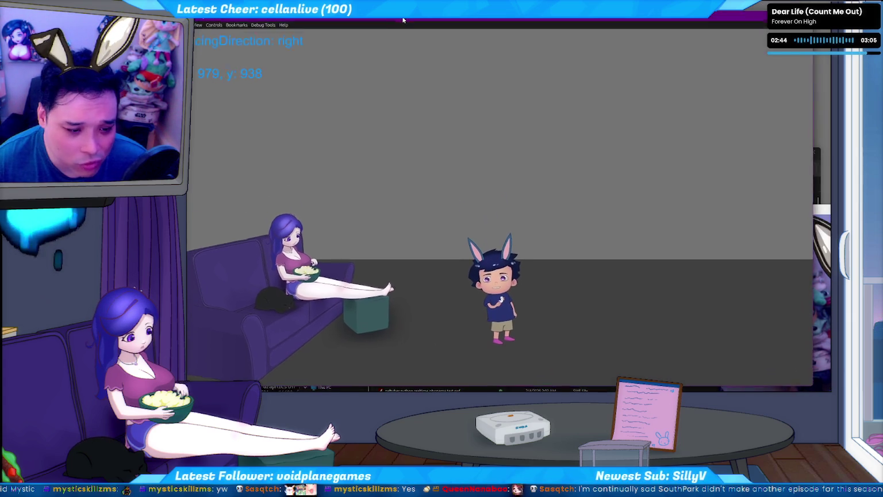
pyautogui.moveTo(413, 23); pyautogui.dragTo(412, 21)
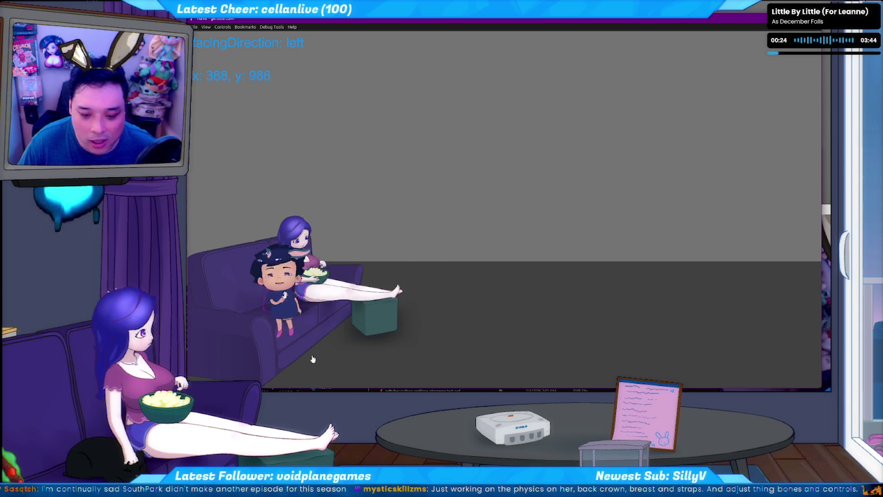
pyautogui.hotkey('alt', 'F4')
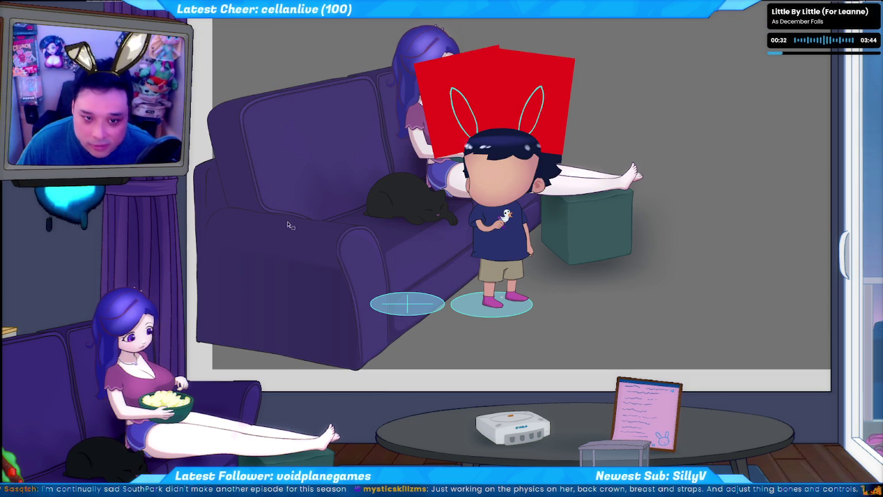
# Step: Rerun the game test, make the avatar jump, then return to the frame script
pyautogui.hotkey('ctrl', 'w')
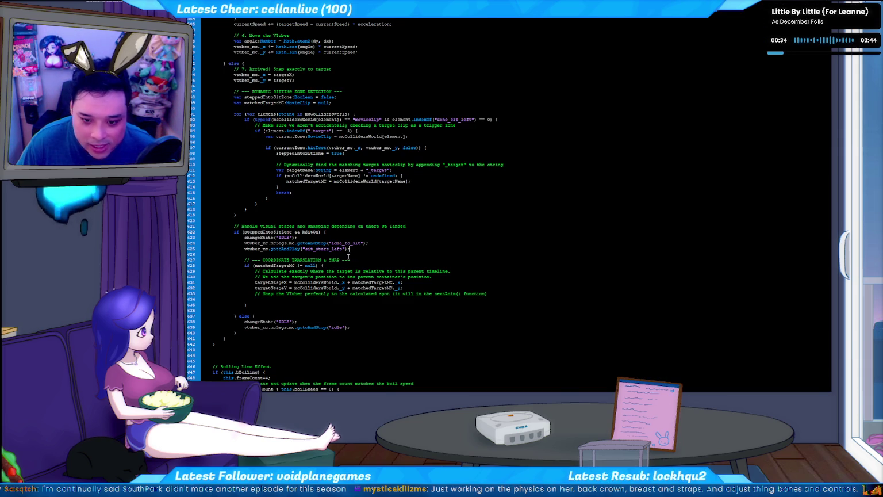
pyautogui.hotkey('ctrl', 'Return')
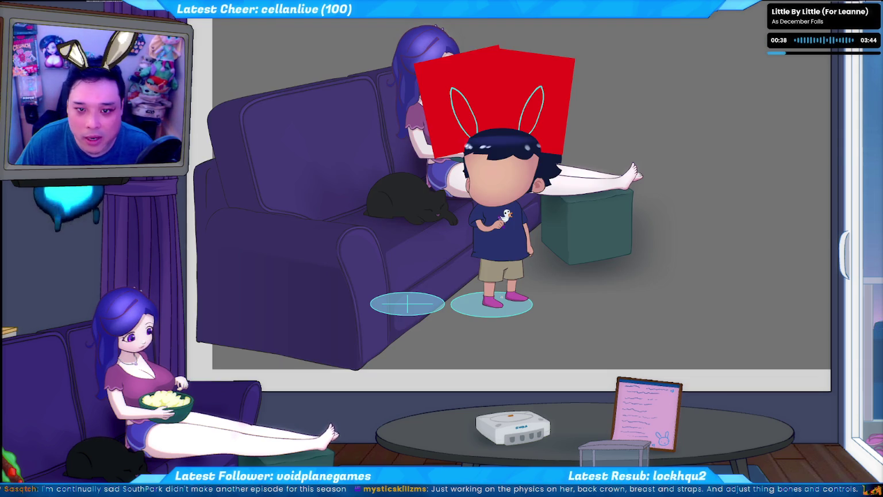
pyautogui.press('space')
pyautogui.press('Escape')
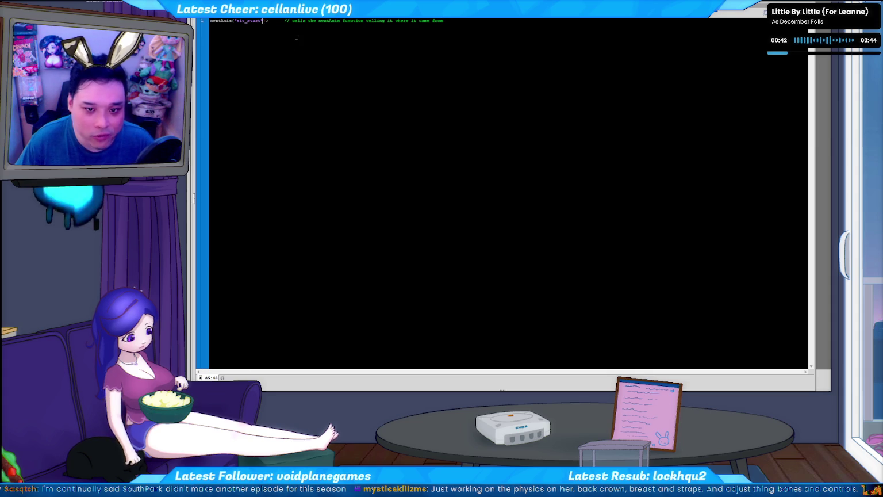
# Step: Change the nextAnim call to sit_start_left, keeping it on a single line
pyautogui.write('_')
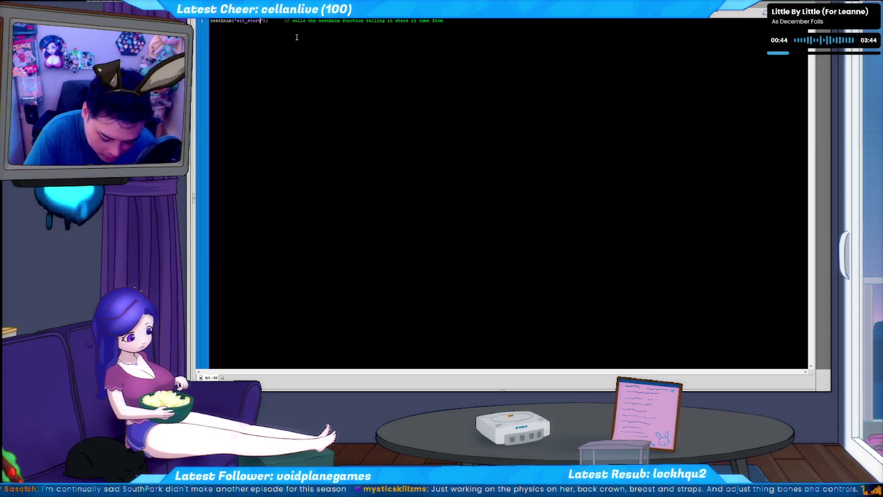
pyautogui.write('left')
pyautogui.press('Return')
pyautogui.hotkey('shift', 'Home')
pyautogui.press('BackSpace')
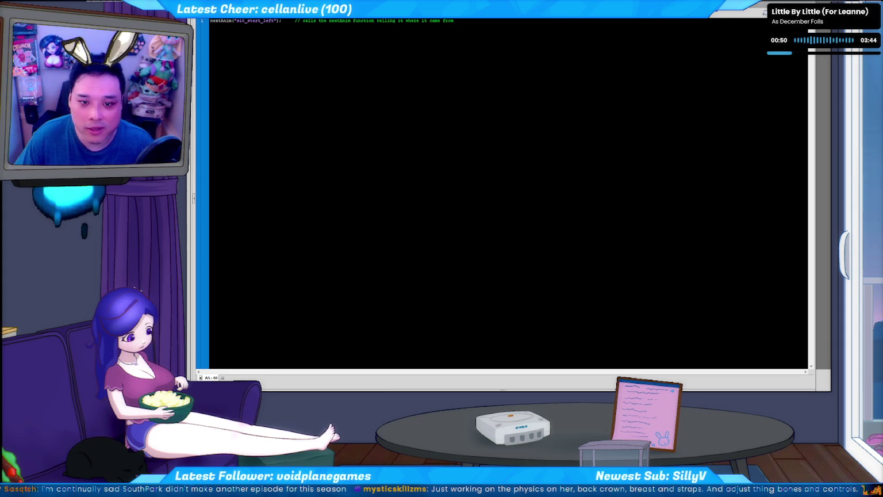
# Step: Test the updated movie and rerun c2f.py, then switch to the running game
pyautogui.hotkey('ctrl', 'Return')
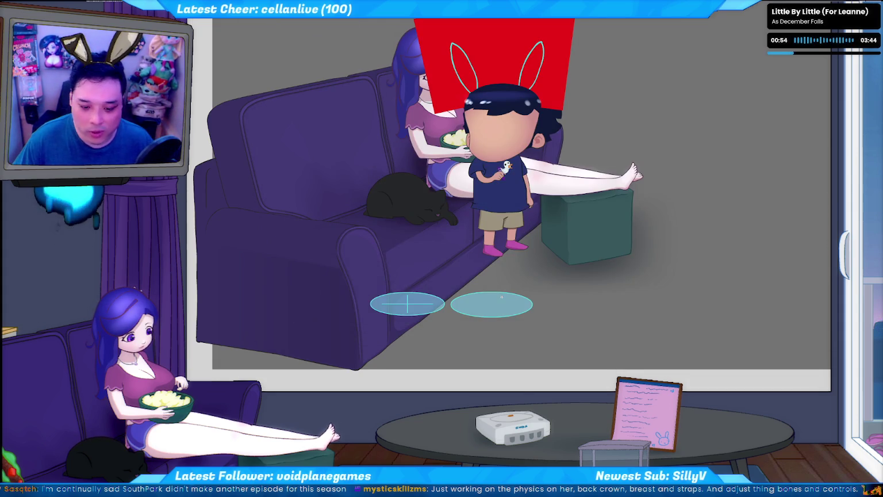
pyautogui.hotkey('alt', 'Tab')
pyautogui.press('Return')
pyautogui.hotkey('alt', 'Tab')
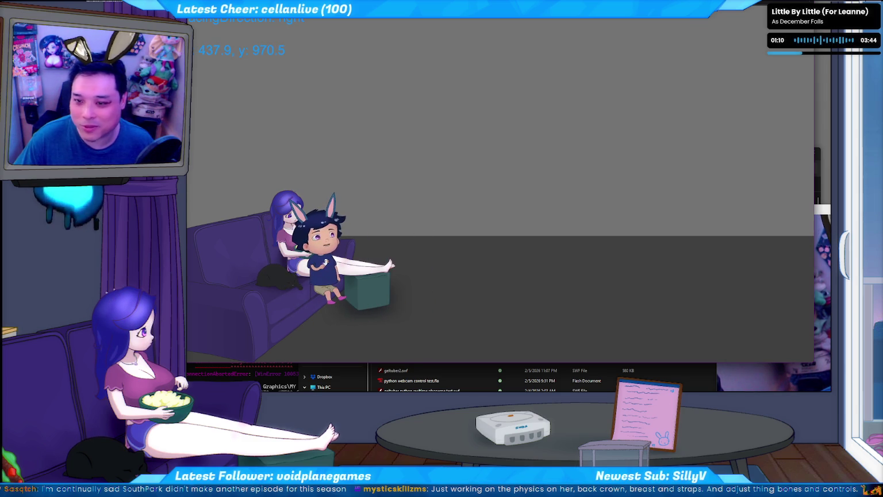
# Step: Close the preview and send the avatar toward the floor zone in the game window
pyautogui.hotkey('alt', 'F4')
pyautogui.click(267, 49)
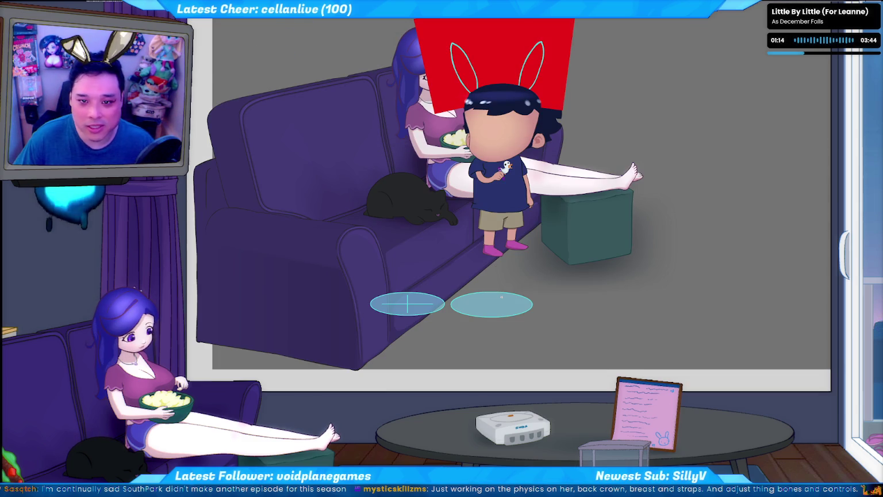
pyautogui.click(501, 297)
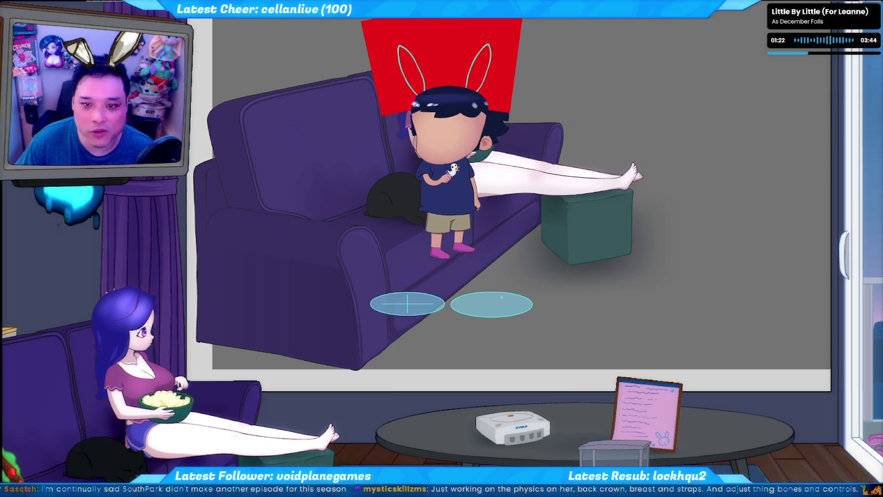
# Step: Change the frames' nextAnim calls to sit_start_right and sit_start_left
pyautogui.hotkey('ctrl', 'w')
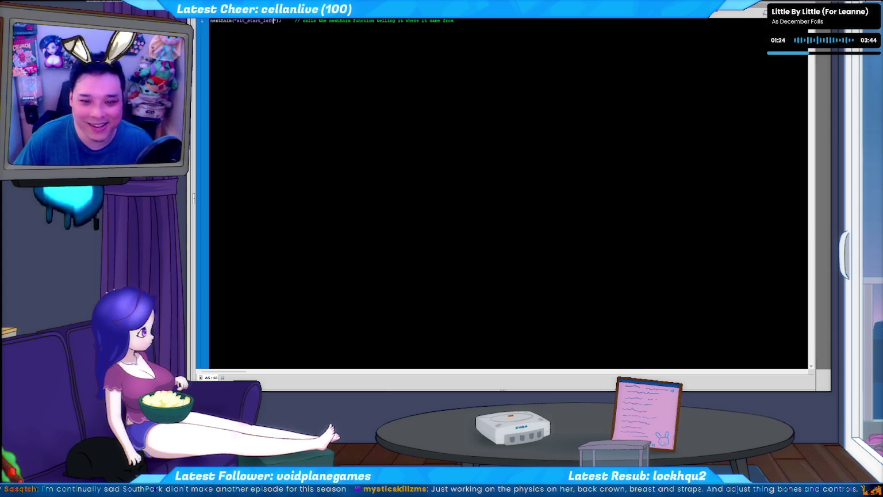
pyautogui.hotkey('ctrl', 'a')
pyautogui.click(273, 22)
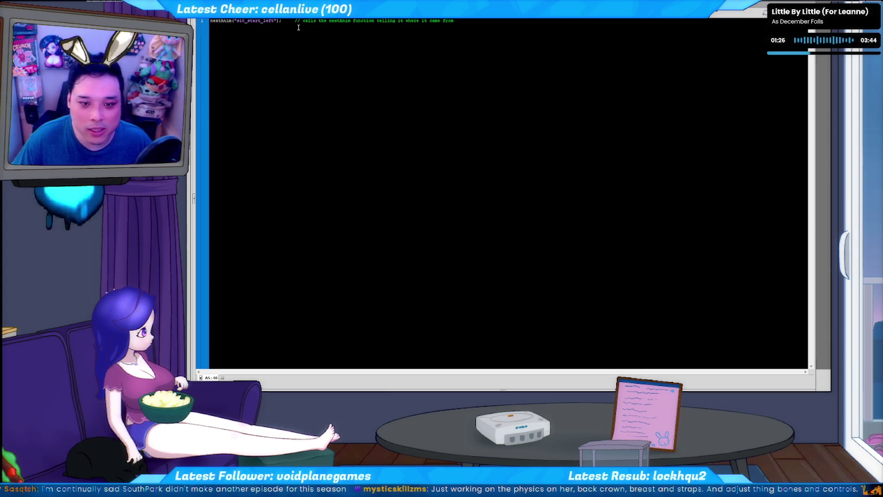
pyautogui.write('right')
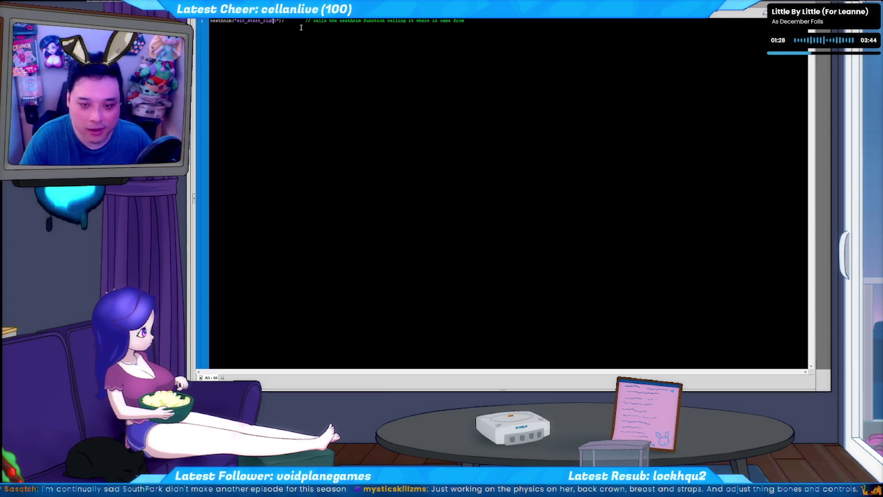
pyautogui.press('BackSpace')
pyautogui.press('BackSpace')
pyautogui.press('BackSpace')
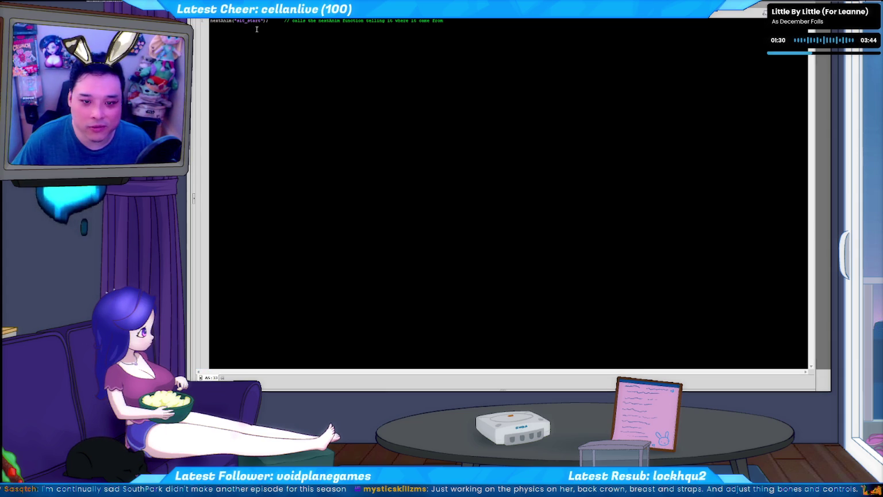
pyautogui.write('_left')
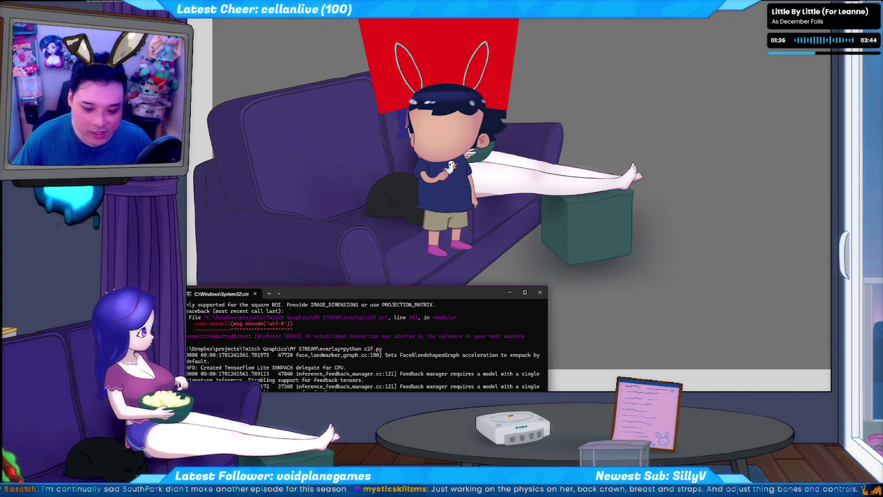
# Step: Return from File Explorer and view the frame's stop(); action in the Actions panel, then close it
pyautogui.hotkey('alt', 'Tab')
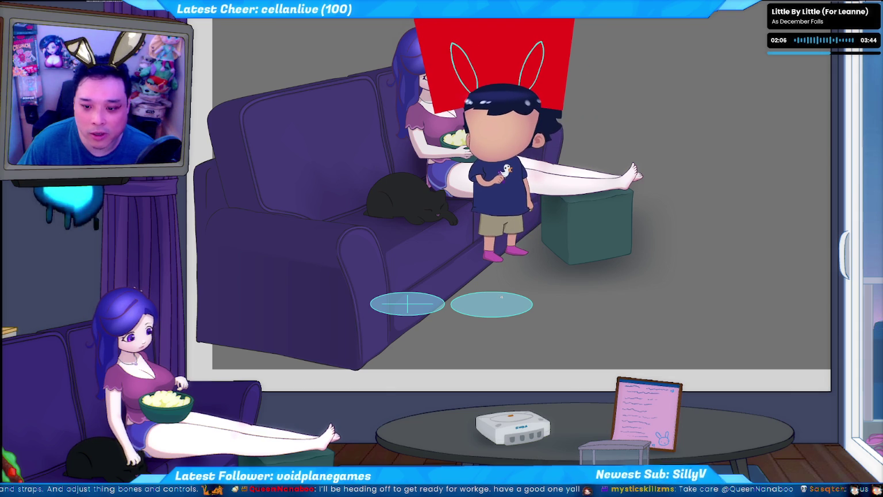
pyautogui.press('F9')
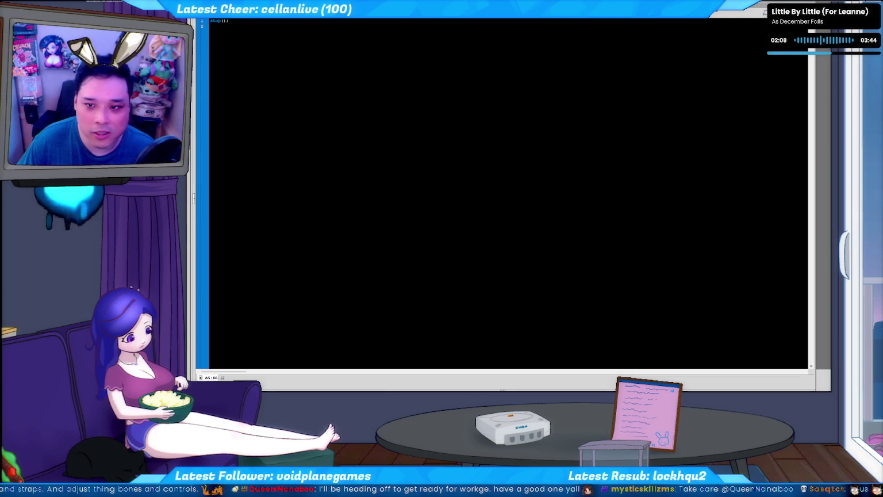
pyautogui.press('F9')
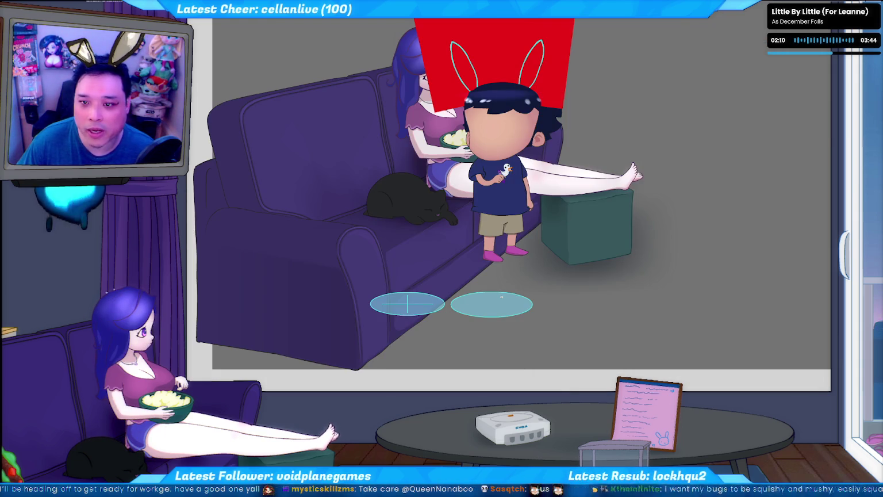
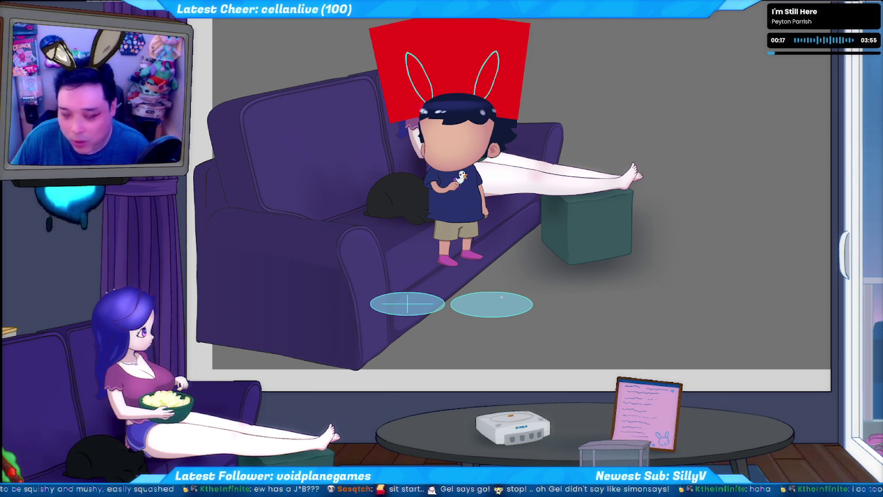
# Step: Close the test run and bring nextAnim's sit_start handling into view, editing at line 697
pyautogui.press('Escape')
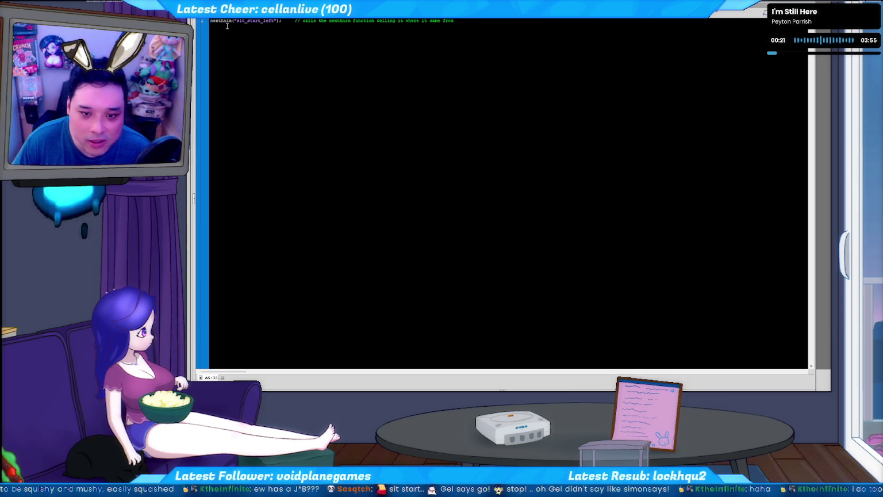
pyautogui.hotkey('alt', 'Tab')
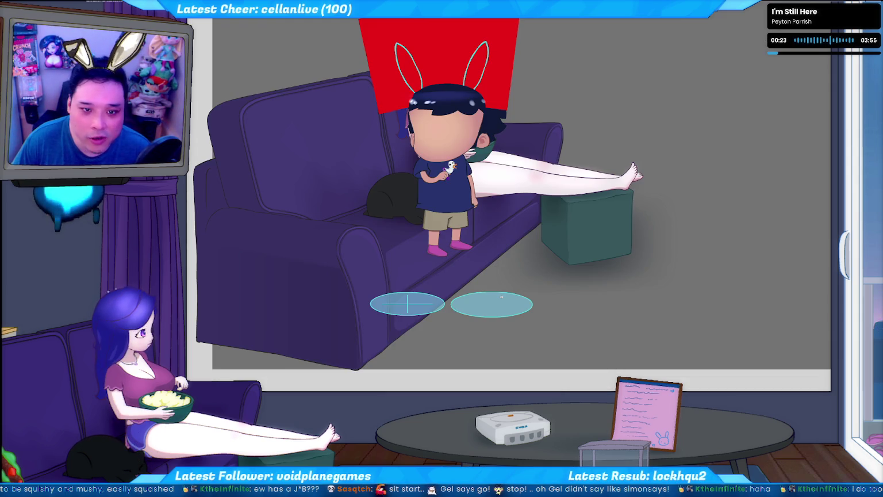
pyautogui.hotkey('alt', 'Tab')
pyautogui.scroll(-5, 362, 234)
pyautogui.scroll(-3, 361, 234)
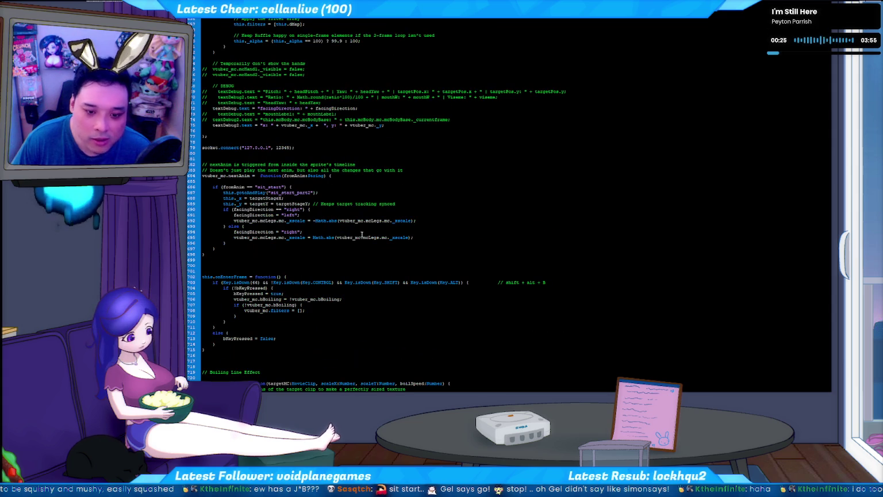
pyautogui.scroll(-3, 214, 156)
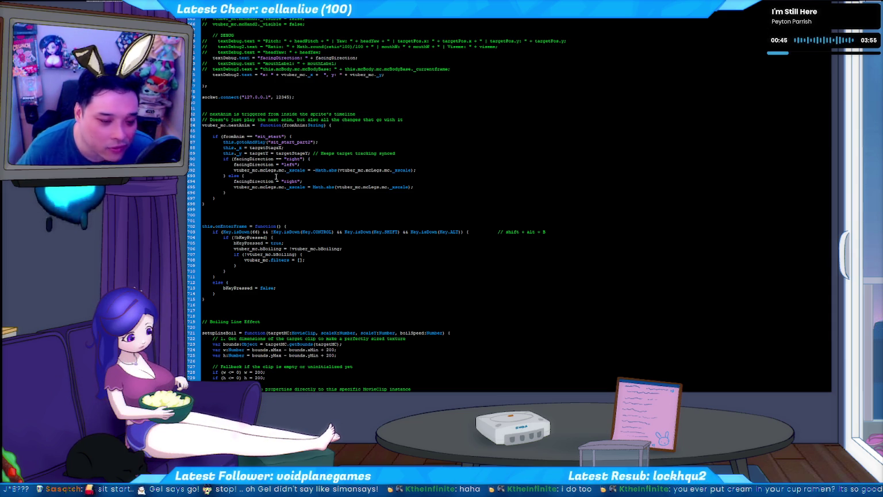
pyautogui.click(259, 196)
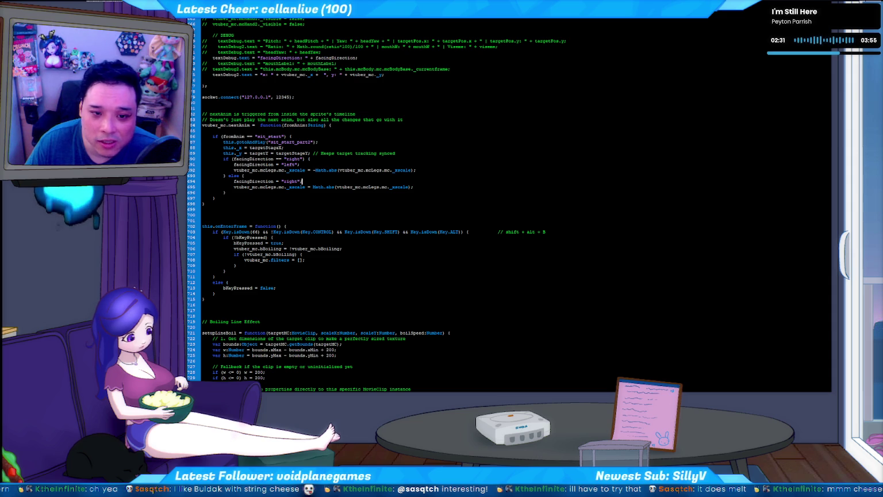
# Step: Test-run the overlay, then duplicate the sit_start if block below itself
pyautogui.hotkey('ctrl', 'Return')
pyautogui.hotkey('ctrl', 'w')
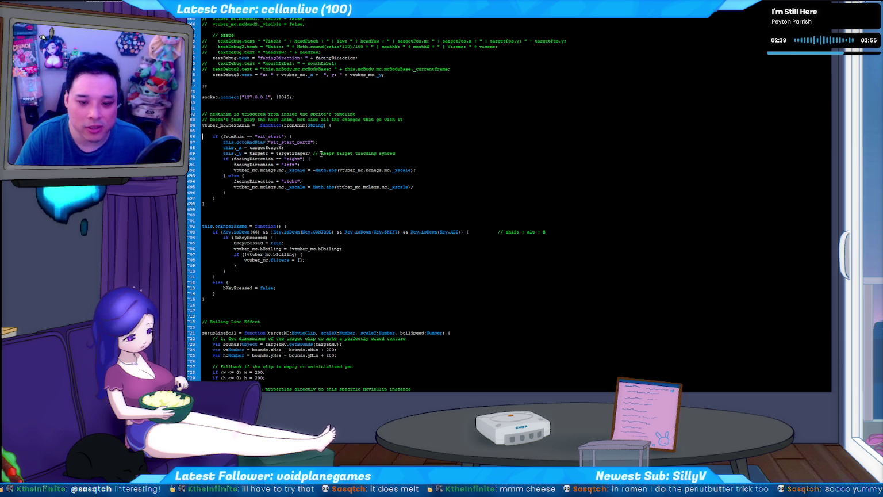
pyautogui.hotkey('shift', 'Down')
pyautogui.hotkey('shift', 'Down')
pyautogui.hotkey('shift', 'Down')
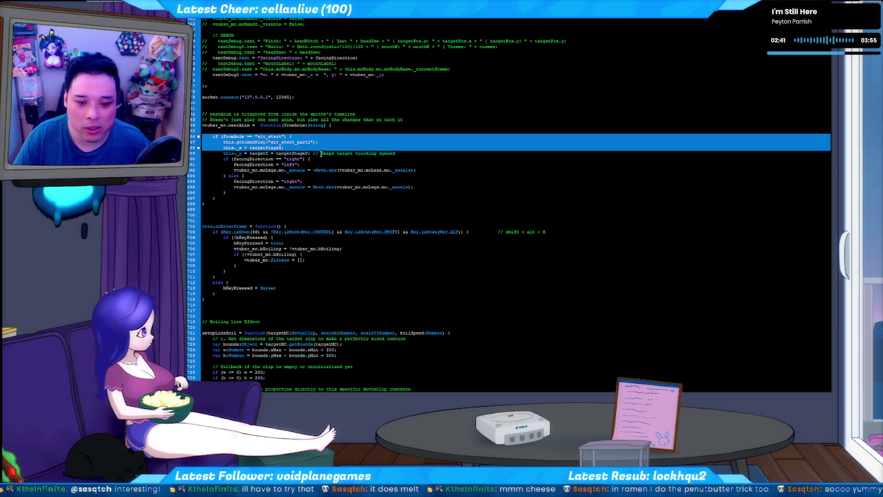
pyautogui.hotkey('shift', 'Down')
pyautogui.hotkey('shift', 'Down')
pyautogui.hotkey('shift', 'Down')
pyautogui.hotkey('shift', 'Down')
pyautogui.hotkey('shift', 'Down')
pyautogui.hotkey('shift', 'Down')
pyautogui.hotkey('shift', 'Down')
pyautogui.hotkey('ctrl', 'c')
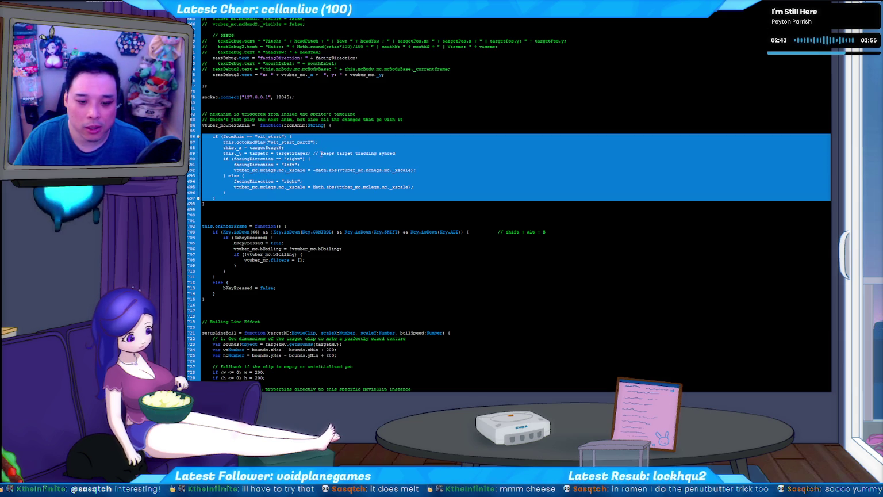
pyautogui.press('Right')
pyautogui.press('Return')
pyautogui.hotkey('ctrl', 'v')
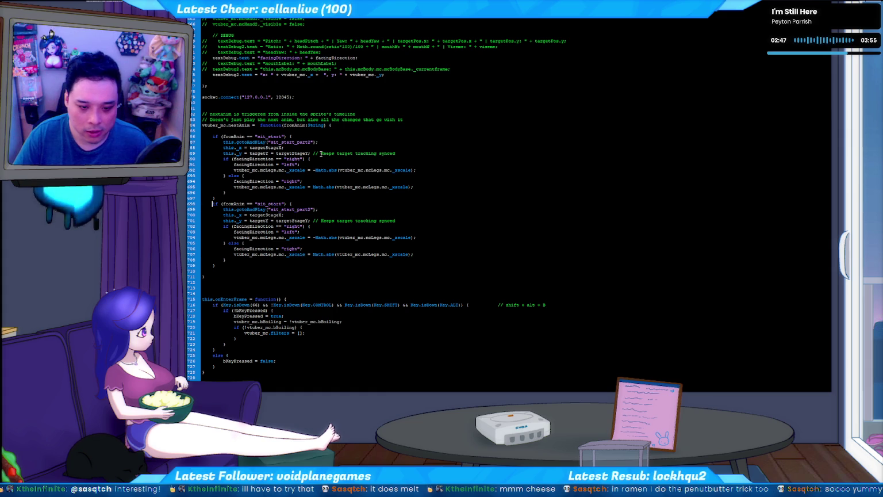
# Step: Turn the copy into an else-if branch playing sit_start_left_part2
pyautogui.write('else')
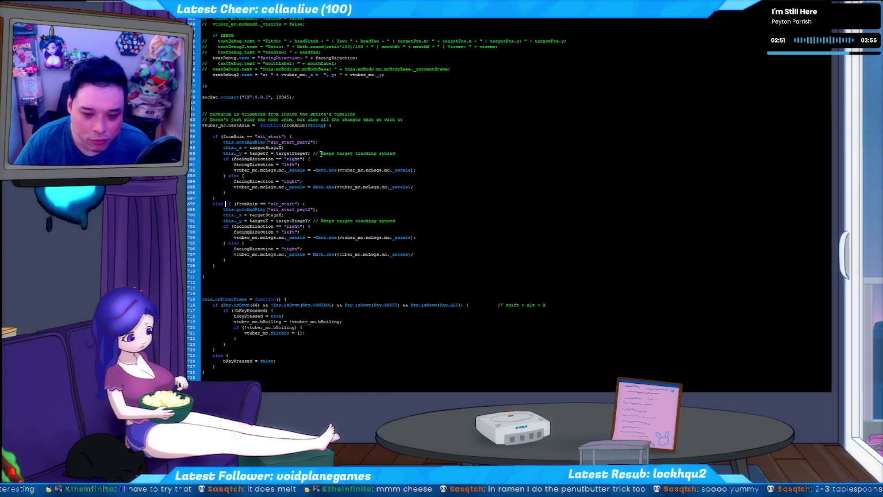
pyautogui.press('Down')
pyautogui.press('End')
pyautogui.press('Left')
pyautogui.press('Left')
pyautogui.press('Left')
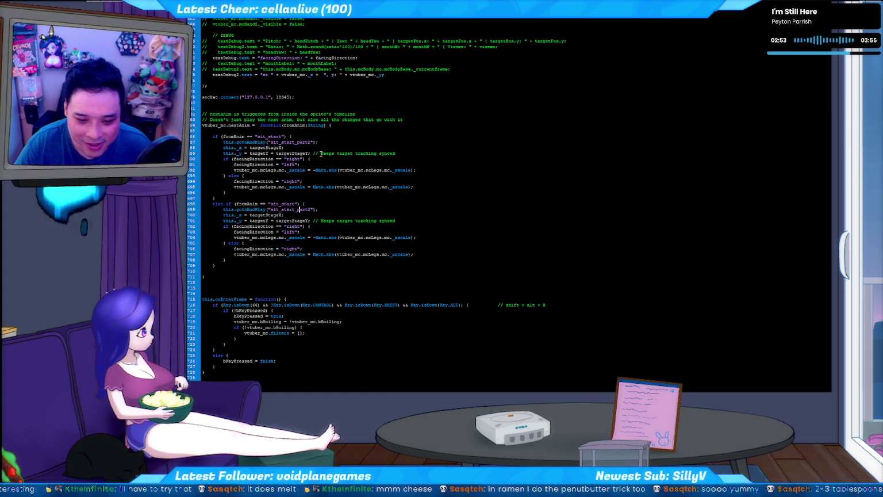
pyautogui.write('left_')
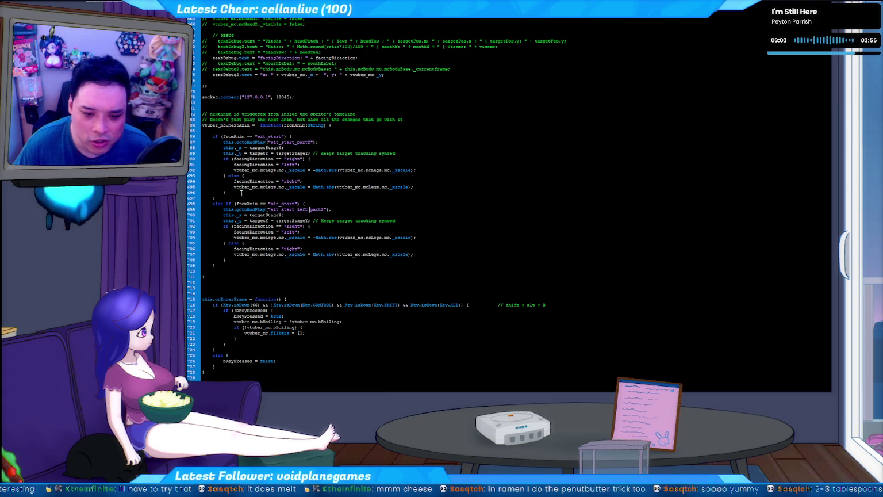
# Step: Extend the line 686 sit_start condition with an || _left alternative
pyautogui.moveTo(236, 204); pyautogui.dragTo(295, 203)
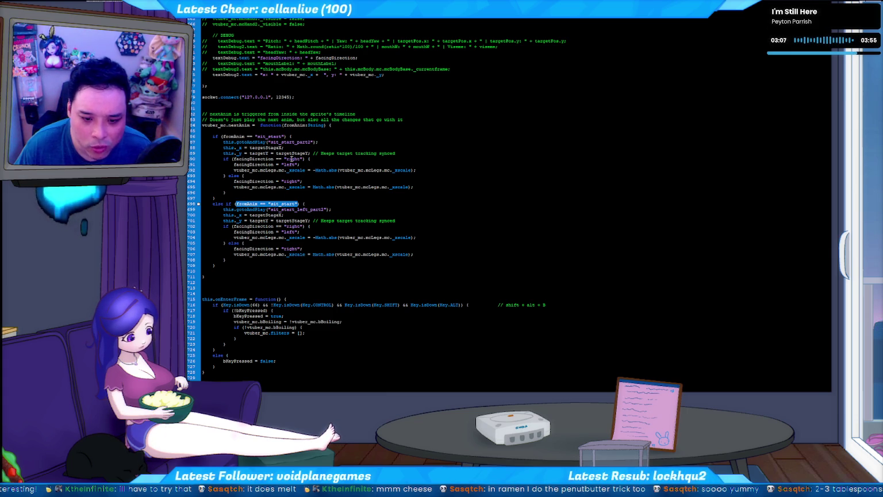
pyautogui.click(284, 135)
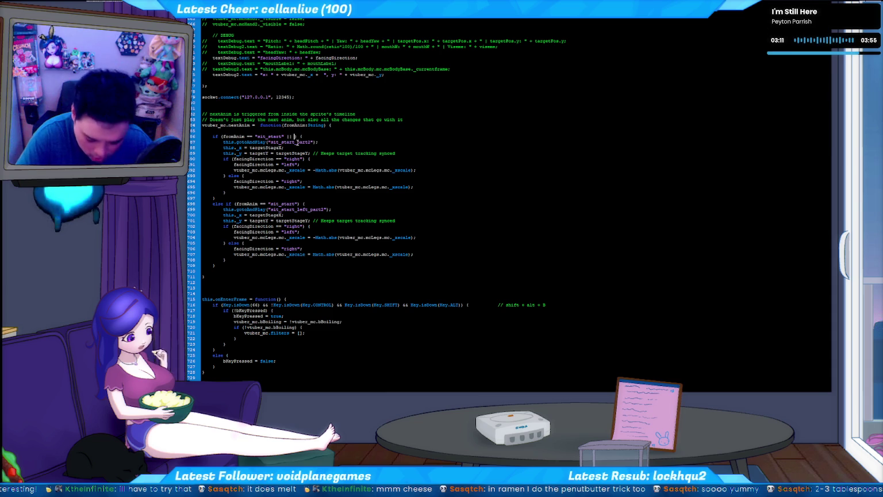
pyautogui.write('|| ')
pyautogui.write('_left')
pyautogui.write('|| fromAnim == "sit_start_right')
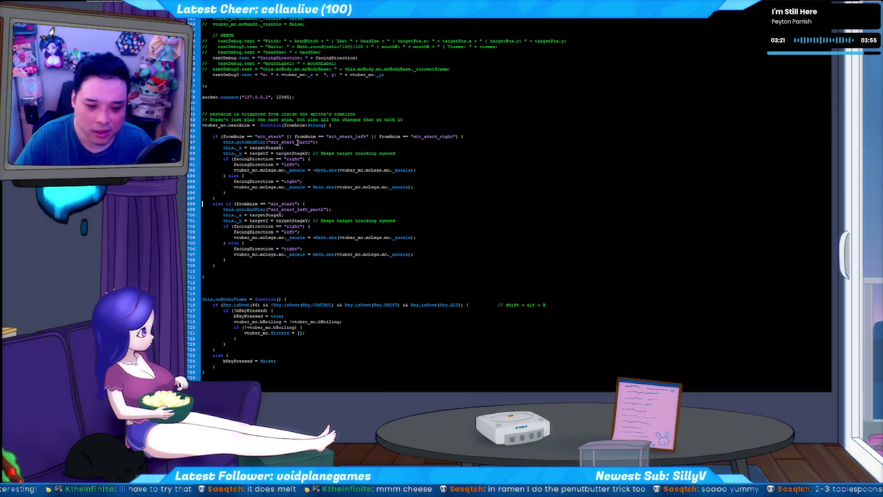
# Step: Delete the duplicated else-if branch and insert fromAnim into gotoAndPlay on line 687
pyautogui.hotkey('shift', 'Down')
pyautogui.hotkey('shift', 'Down')
pyautogui.hotkey('shift', 'Down')
pyautogui.hotkey('shift', 'Down')
pyautogui.hotkey('shift', 'Down')
pyautogui.hotkey('shift', 'Down')
pyautogui.hotkey('shift', 'Down')
pyautogui.press('Delete')
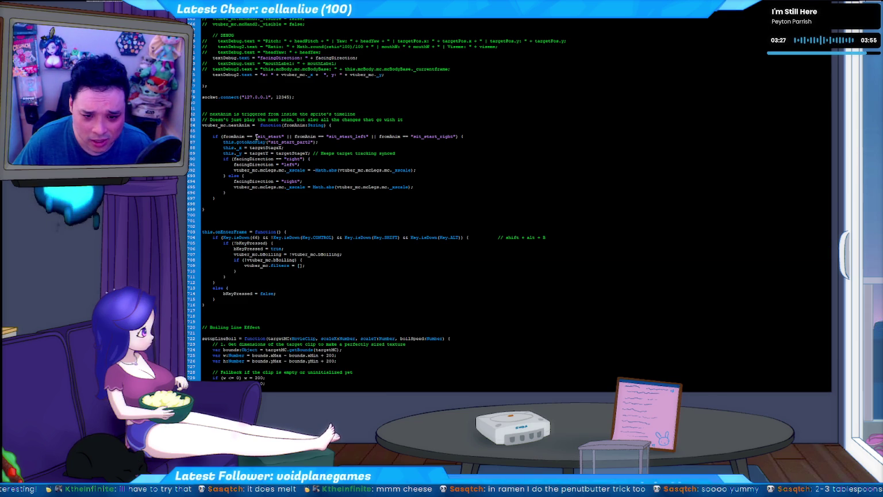
pyautogui.click(268, 142)
pyautogui.write('fromAnim')
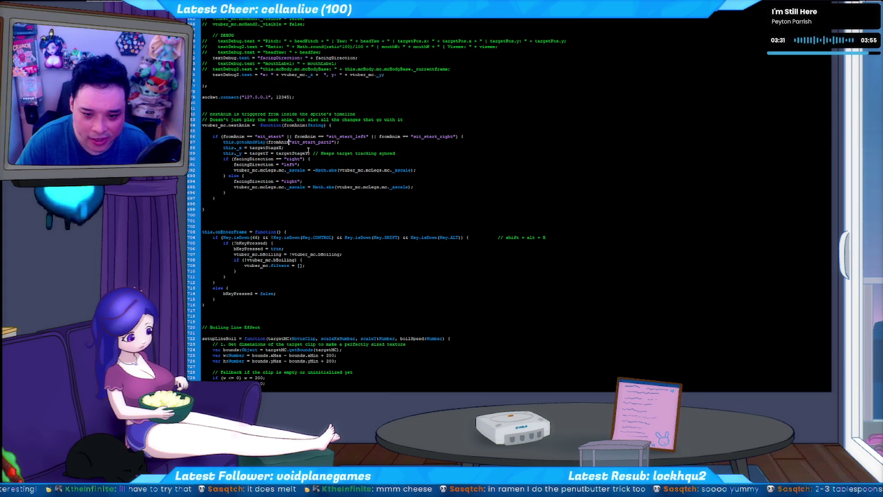
# Step: Make gotoAndPlay play fromAnim + "_part2" and test-run the overlay
pyautogui.press('Delete')
pyautogui.press('Delete')
pyautogui.press('Delete')
pyautogui.write('+')
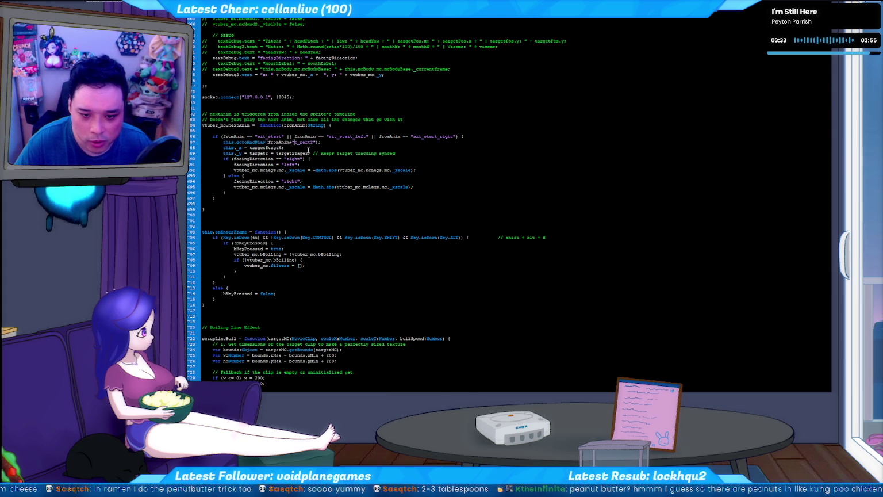
pyautogui.press('Delete')
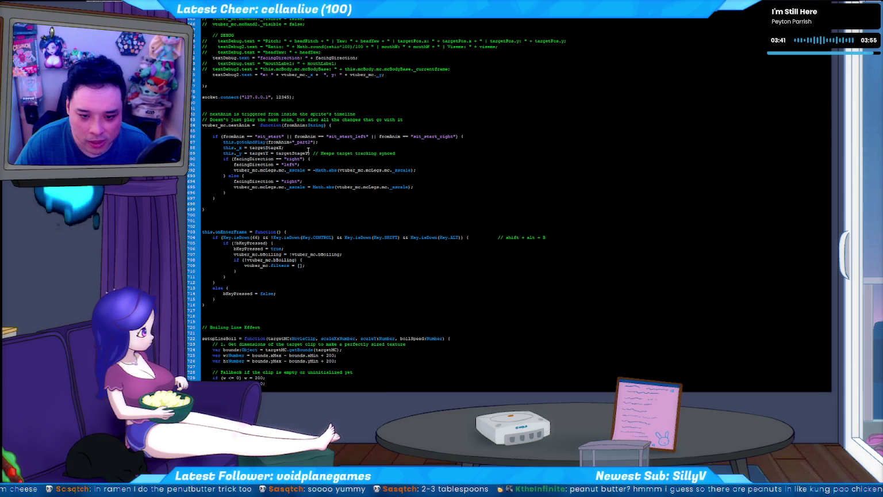
pyautogui.hotkey('ctrl', 'Return')
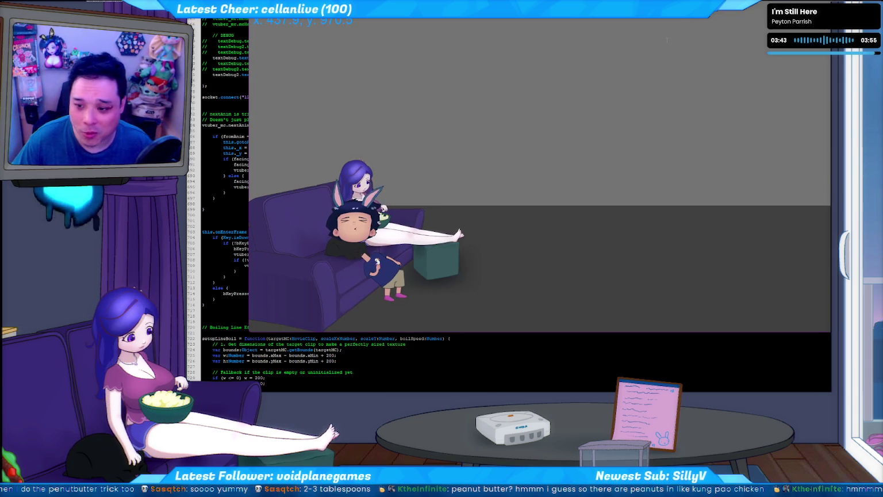
# Step: Preview the overlay via geltuber test.bat, allowing its access request, then close it and return to the code
pyautogui.hotkey('ctrl', 'w')
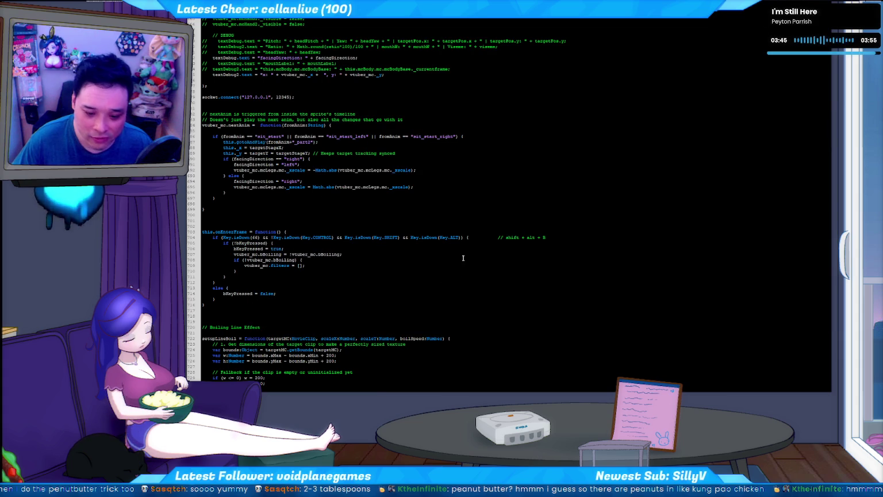
pyautogui.hotkey('alt', 'Tab')
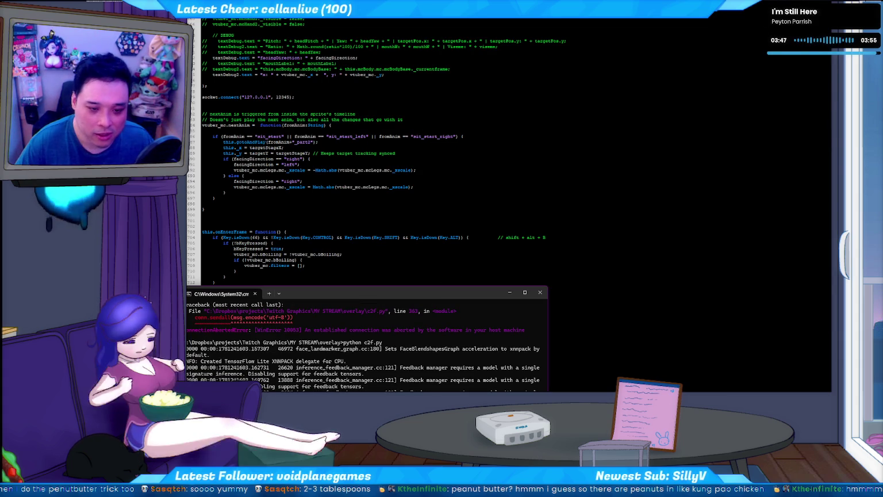
pyautogui.hotkey('alt', 'Tab')
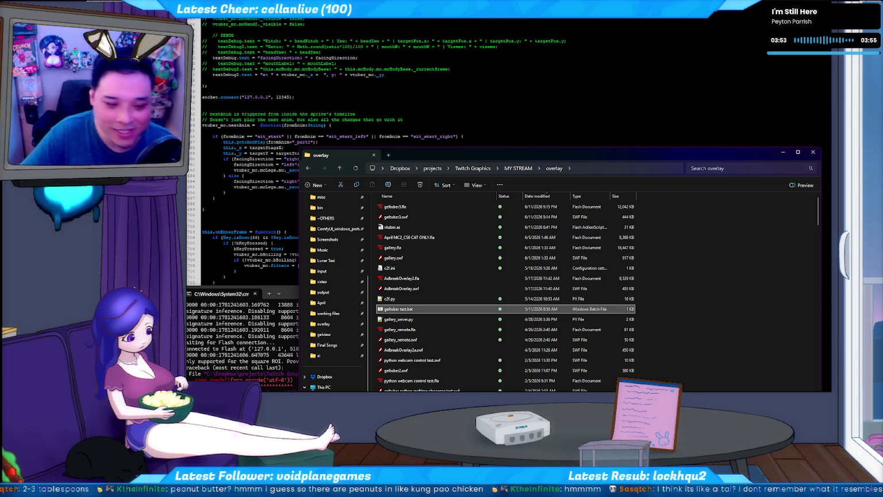
pyautogui.press('Return')
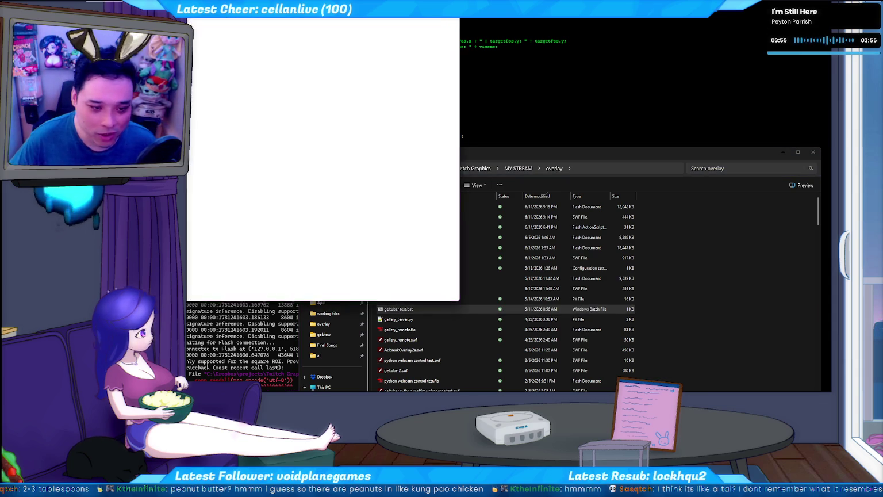
pyautogui.click(200, 144)
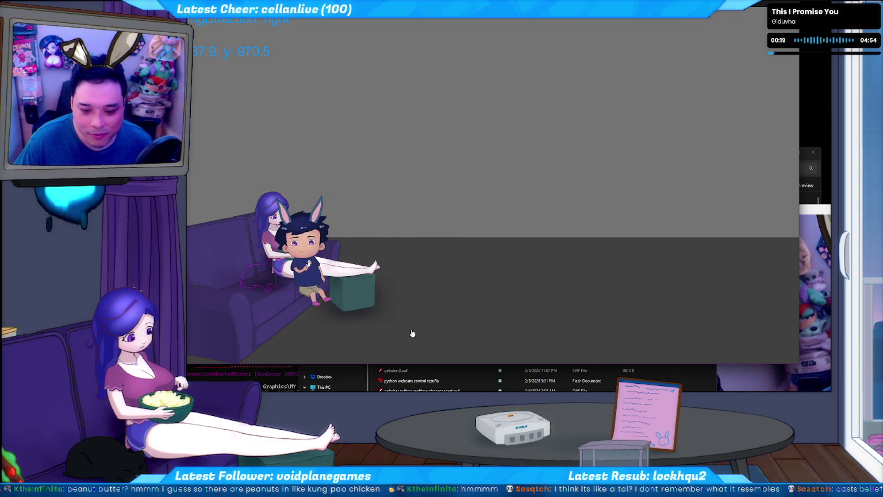
pyautogui.hotkey('alt', 'F4')
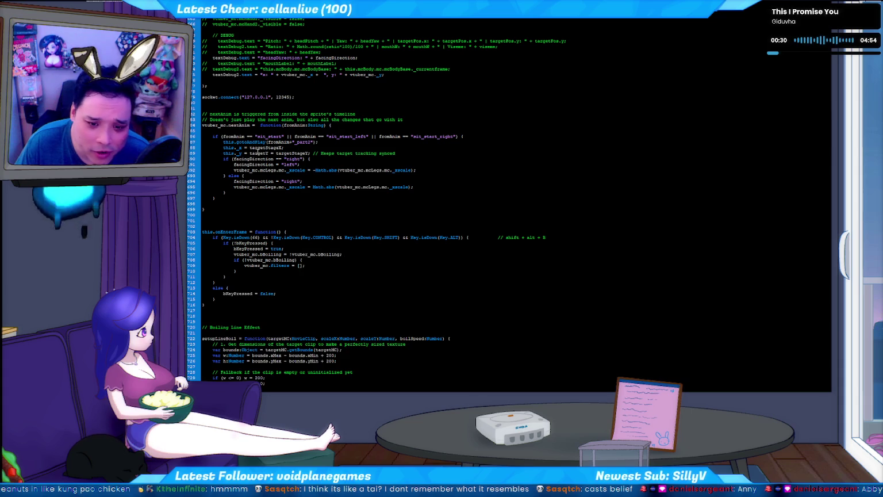
pyautogui.click(257, 153)
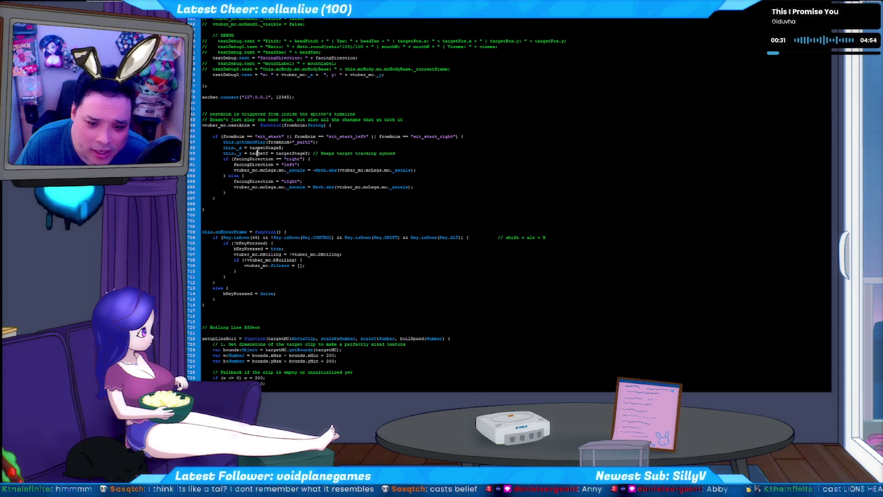
pyautogui.click(312, 146)
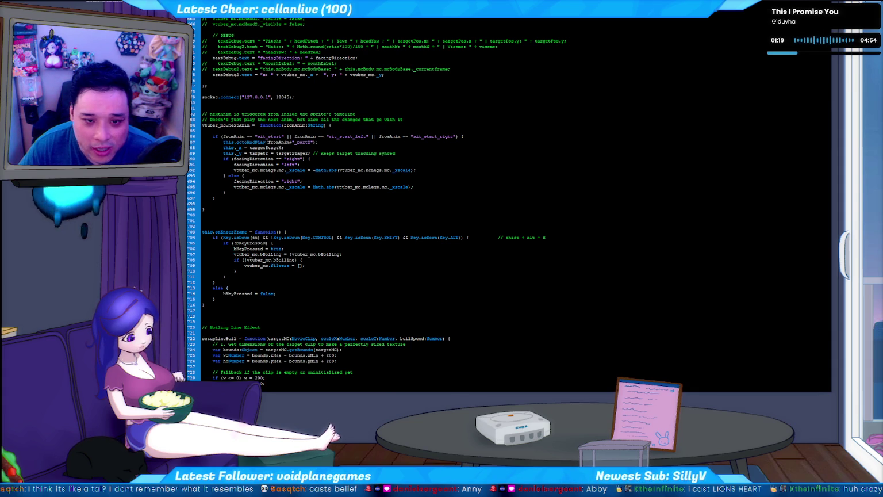
pyautogui.hotkey('ctrl', 'Return')
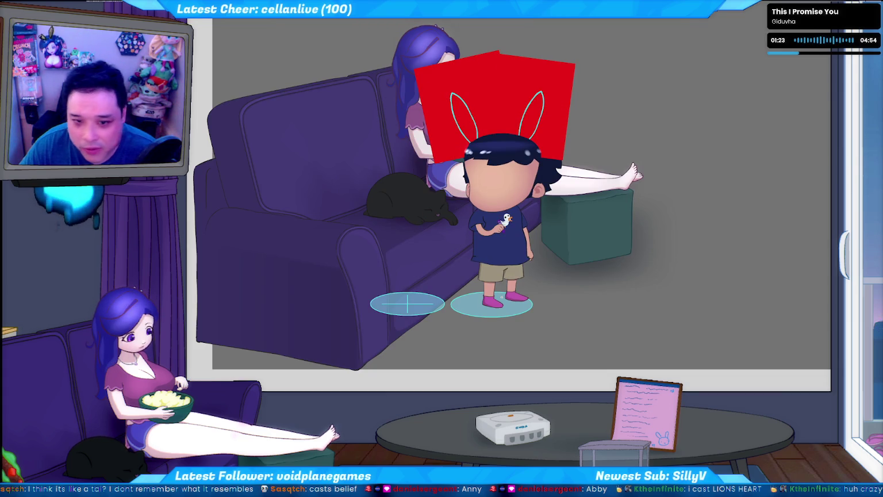
pyautogui.hotkey('ctrl', 'w')
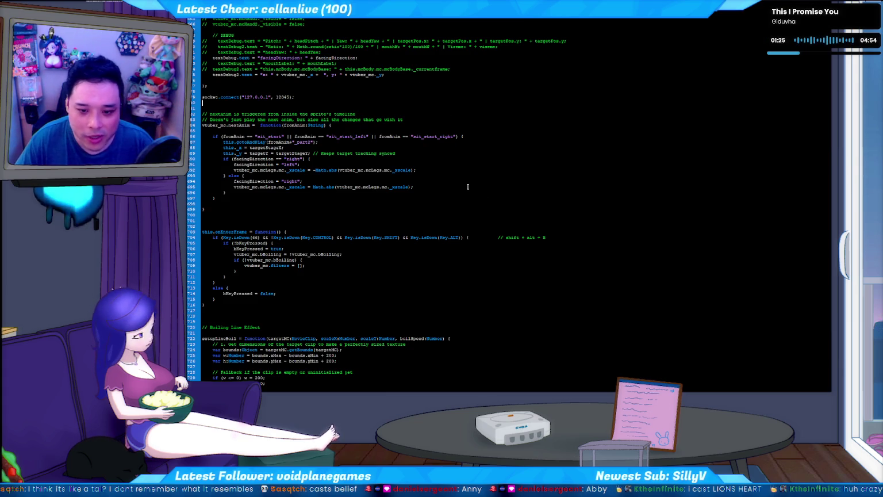
pyautogui.hotkey('ctrl', 'f')
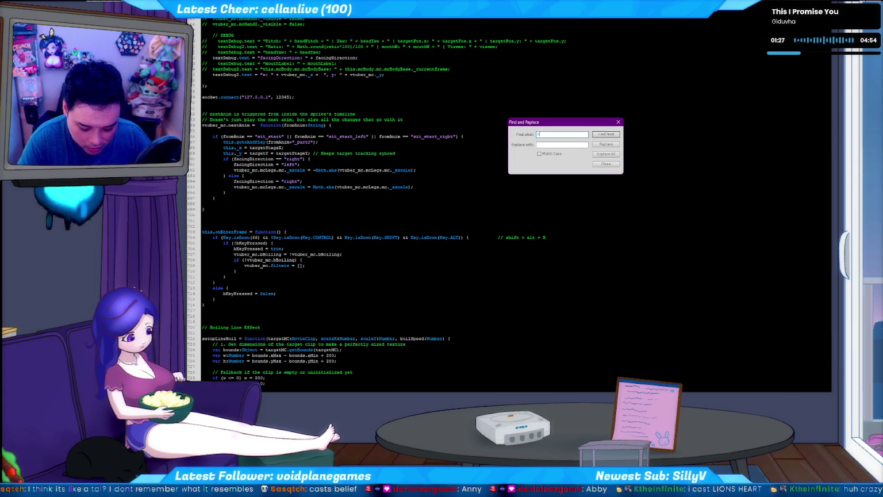
pyautogui.press('Return')
pyautogui.press('Escape')
pyautogui.press('F3')
pyautogui.press('F3')
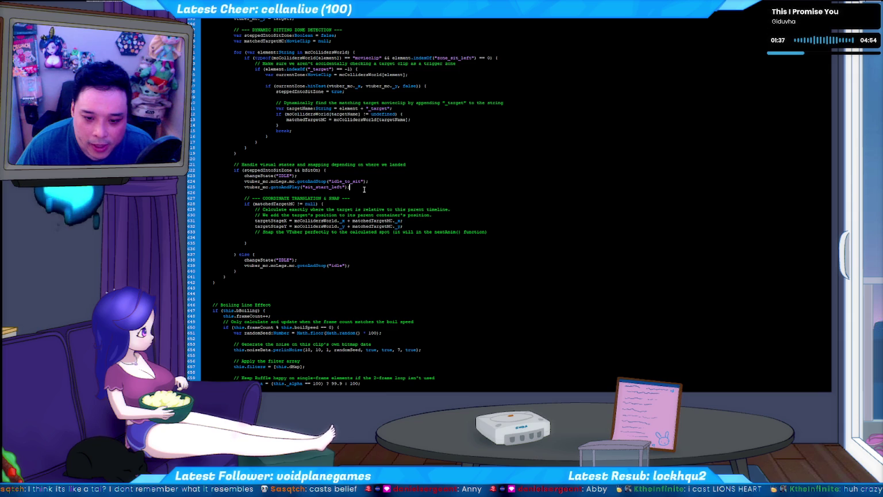
pyautogui.press('F3')
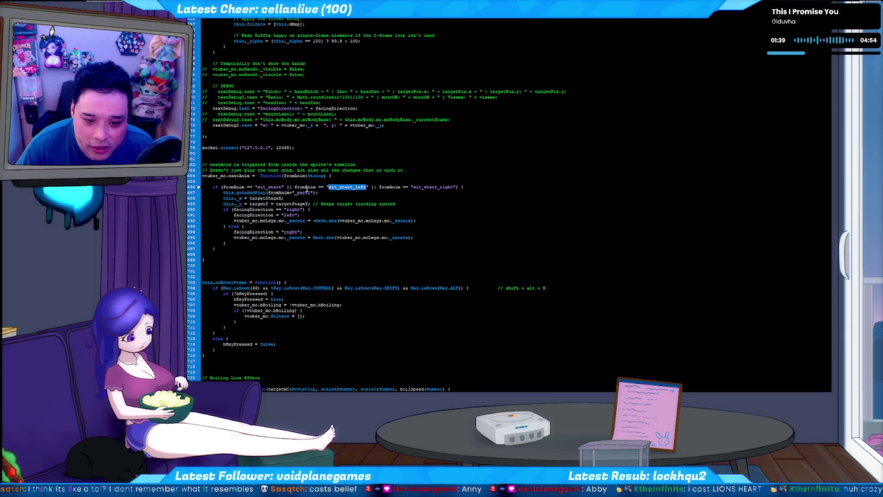
pyautogui.click(329, 188)
pyautogui.hotkey('ctrl', 'Right')
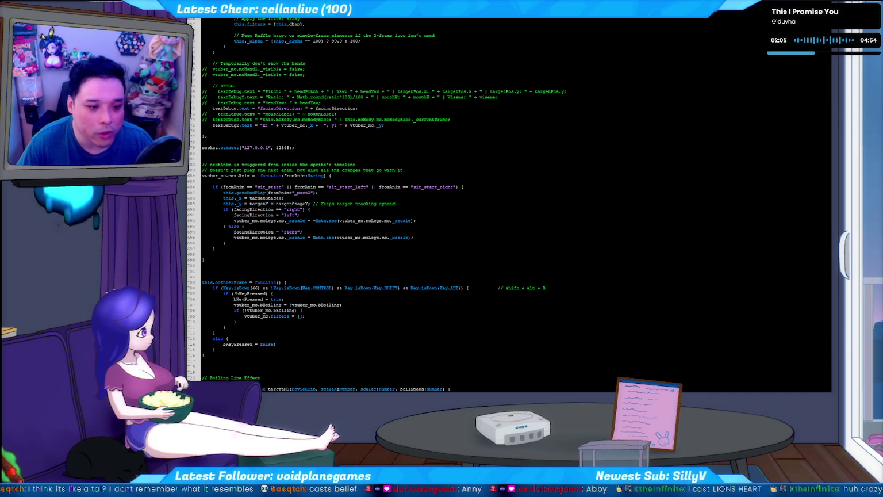
# Step: Add a semicolon after this._x = targetStageX on line 688 and test-run the overlay
pyautogui.click(308, 214)
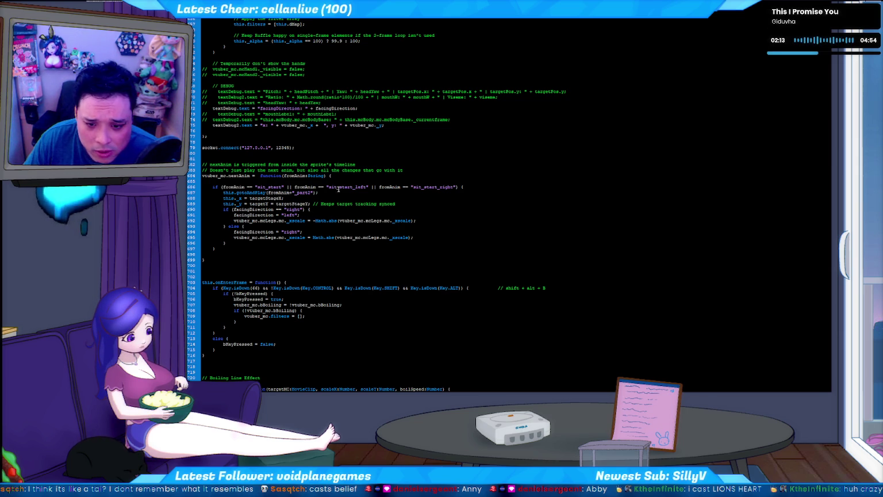
pyautogui.press('Up')
pyautogui.press('Up')
pyautogui.press('Up')
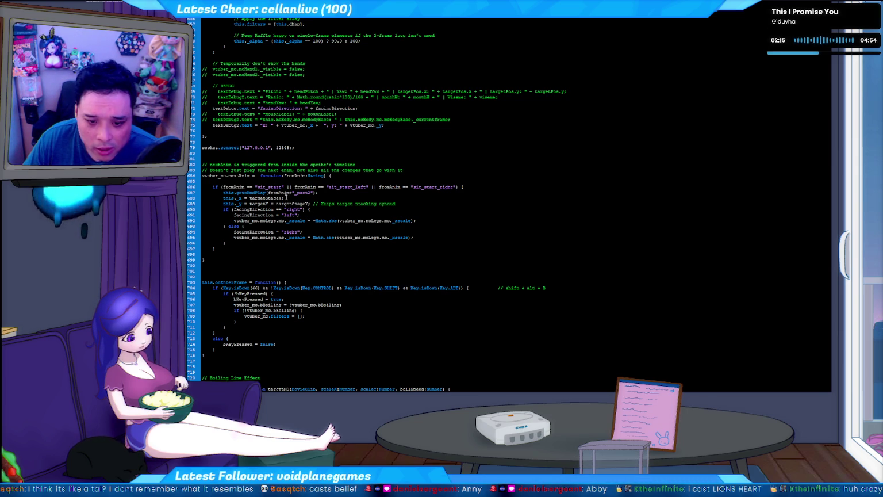
pyautogui.write(';')
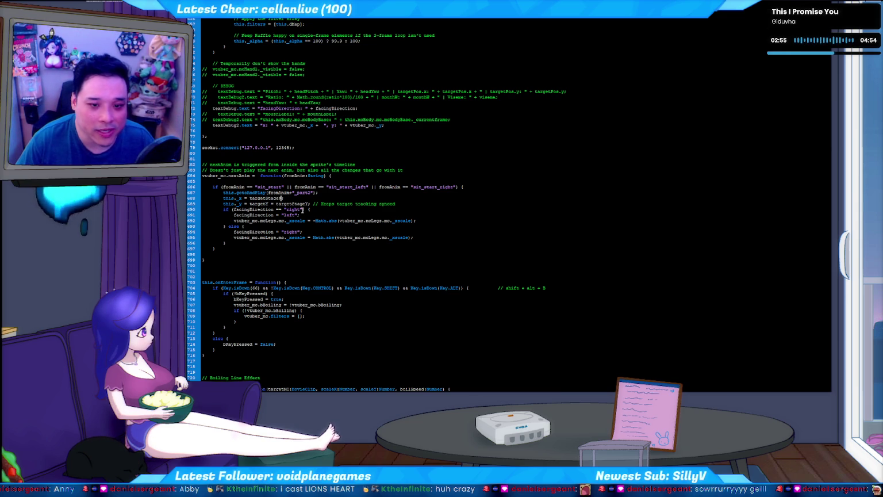
pyautogui.hotkey('ctrl', 'Return')
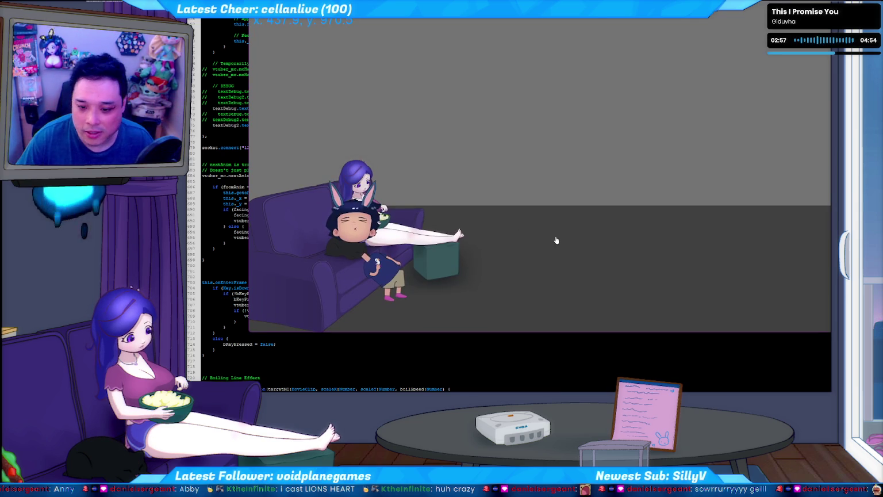
# Step: Launch geltuber test.bat and walk the character over to sit on the sofa
pyautogui.hotkey('ctrl', 'w')
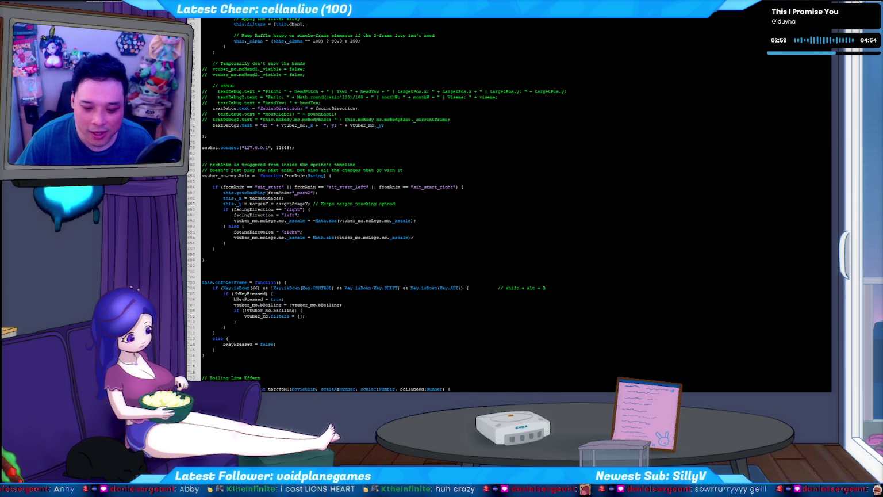
pyautogui.hotkey('alt', 'Tab')
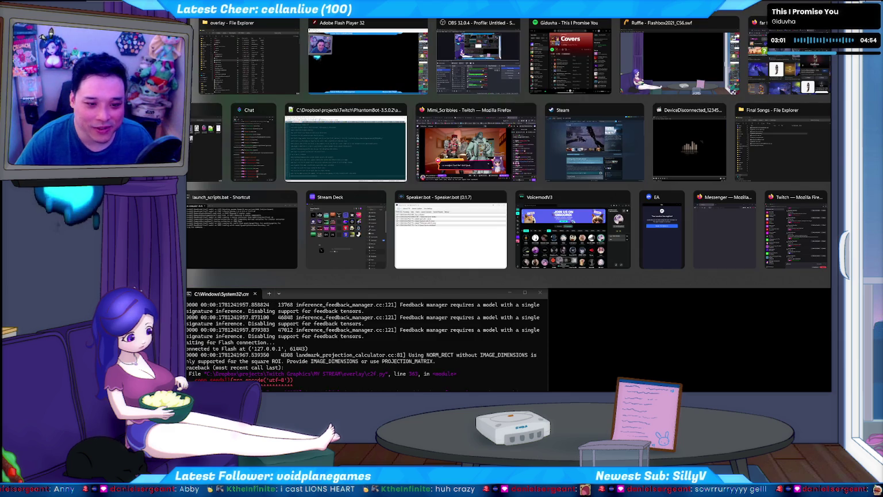
pyautogui.press('Return')
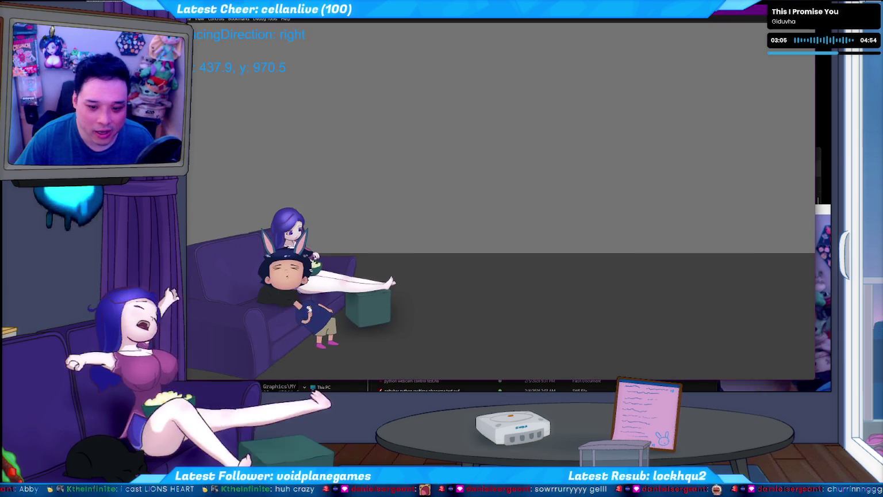
pyautogui.click(453, 349)
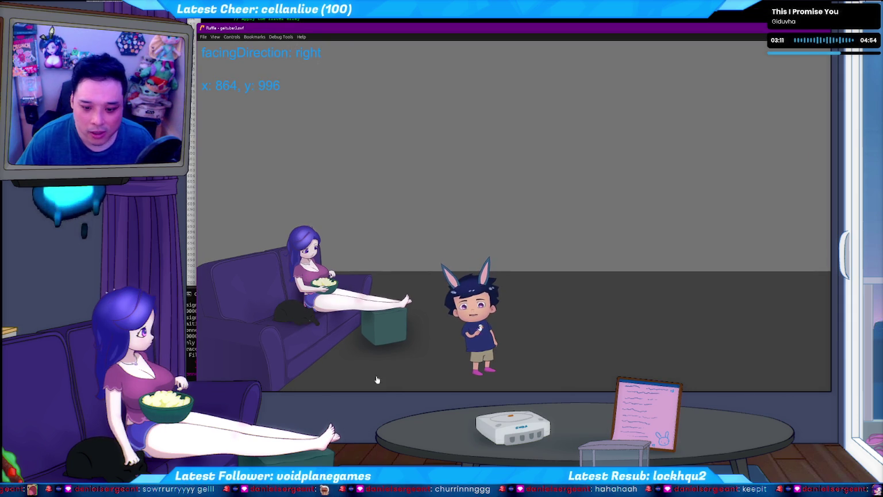
pyautogui.click(434, 368)
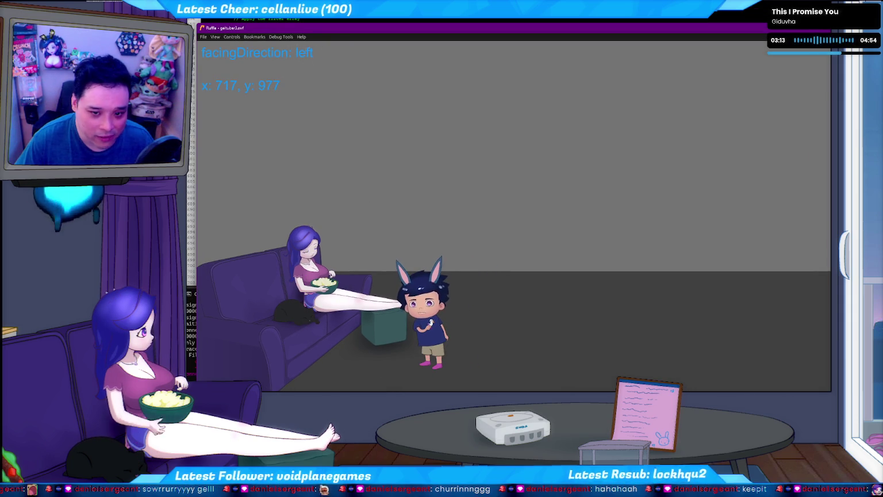
pyautogui.click(336, 368)
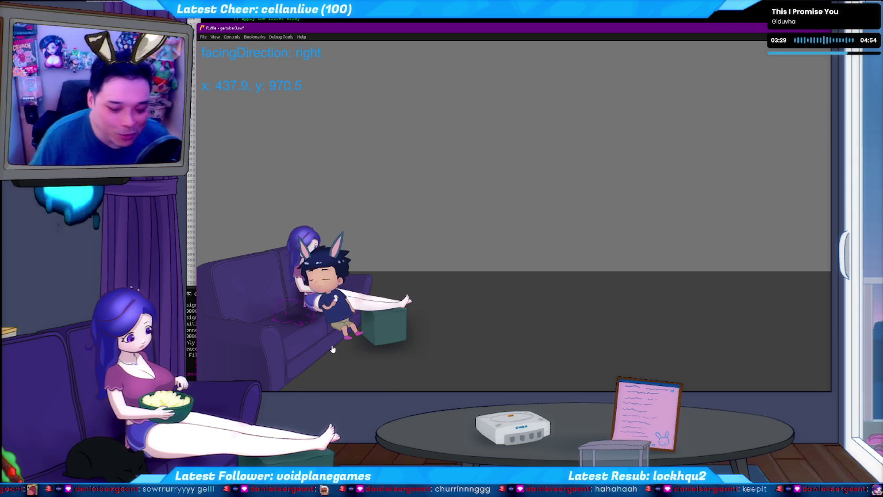
# Step: Stand the character up and sit it again with arrow keys, check the debug text, then close Ruffle
pyautogui.press('Right')
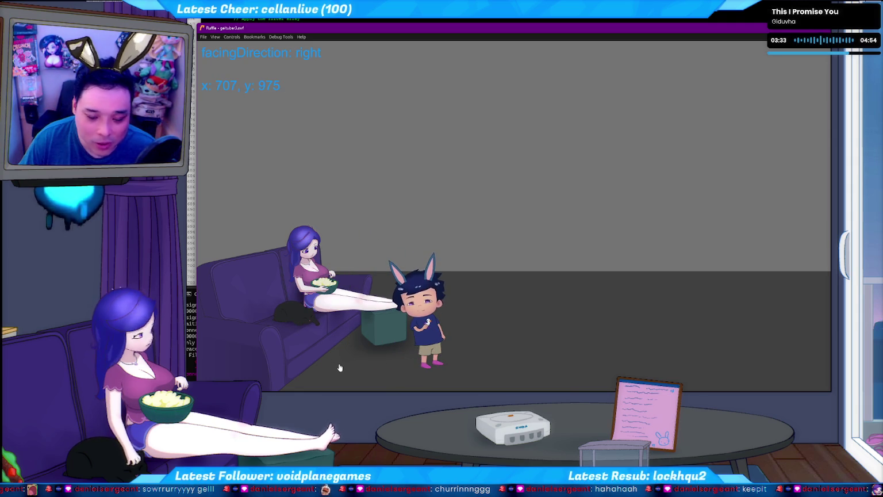
pyautogui.press('Left')
pyautogui.press('Down')
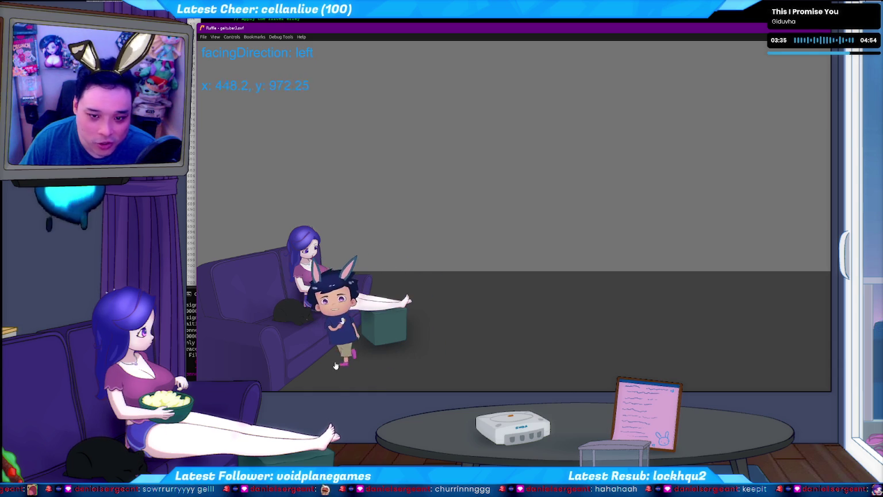
pyautogui.moveTo(321, 53); pyautogui.dragTo(296, 53)
pyautogui.click(379, 282)
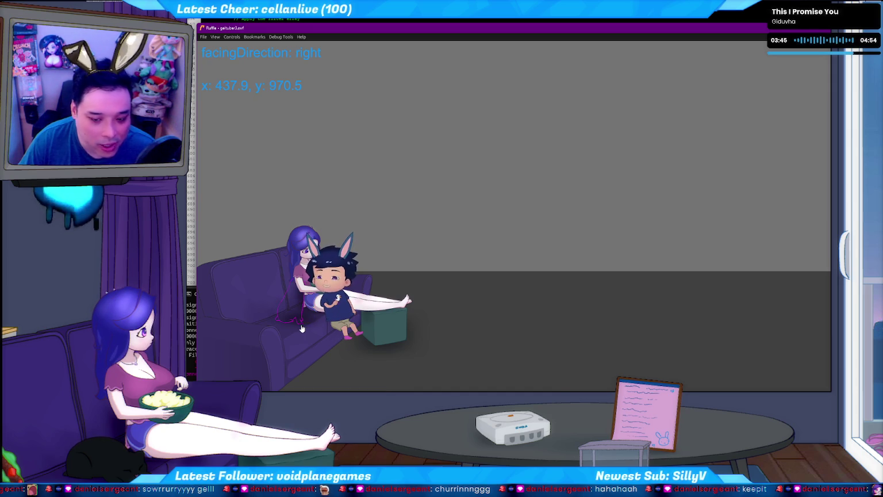
pyautogui.click(827, 27)
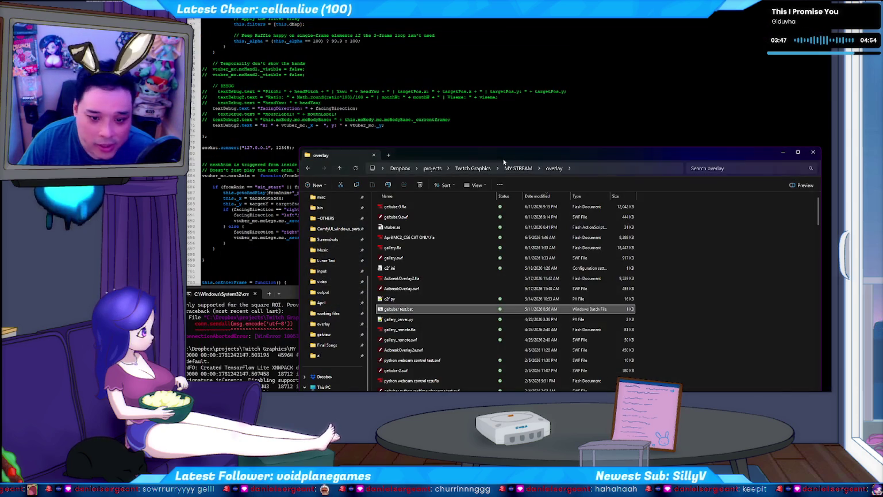
# Step: Select targetStageX on line 688 and scroll up to where it is assigned, near line 630
pyautogui.click(261, 175)
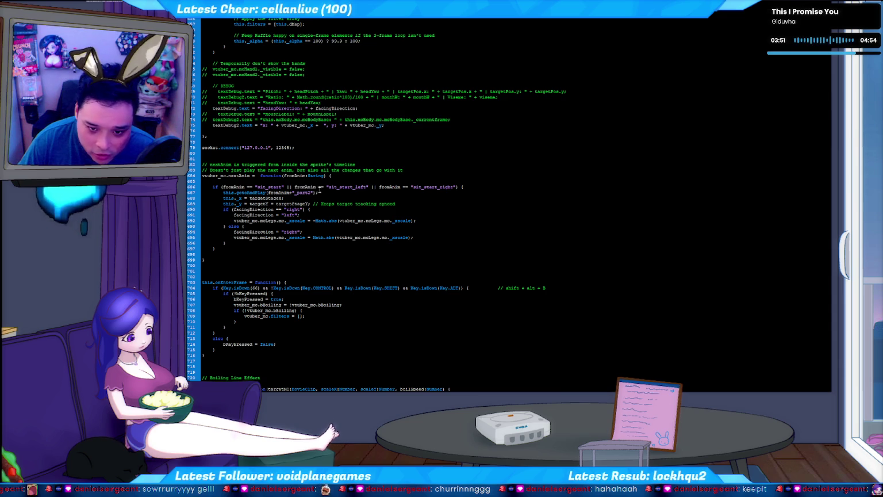
pyautogui.click(241, 197)
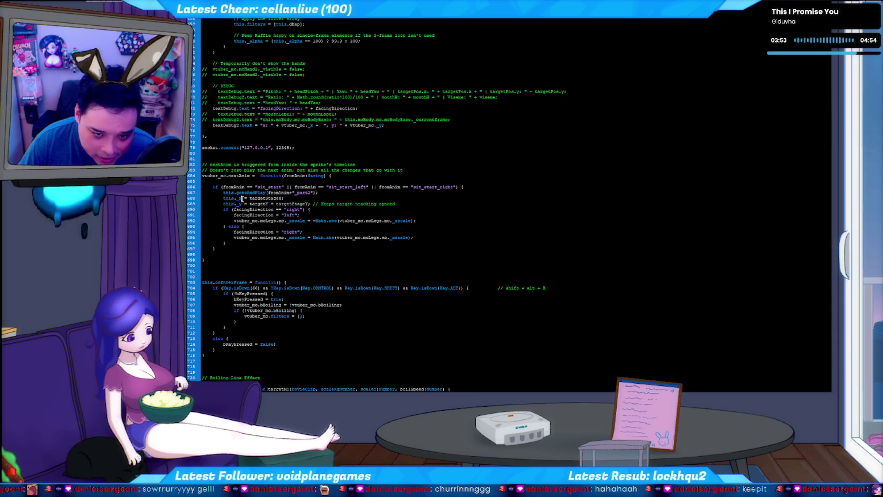
pyautogui.doubleClick(266, 198)
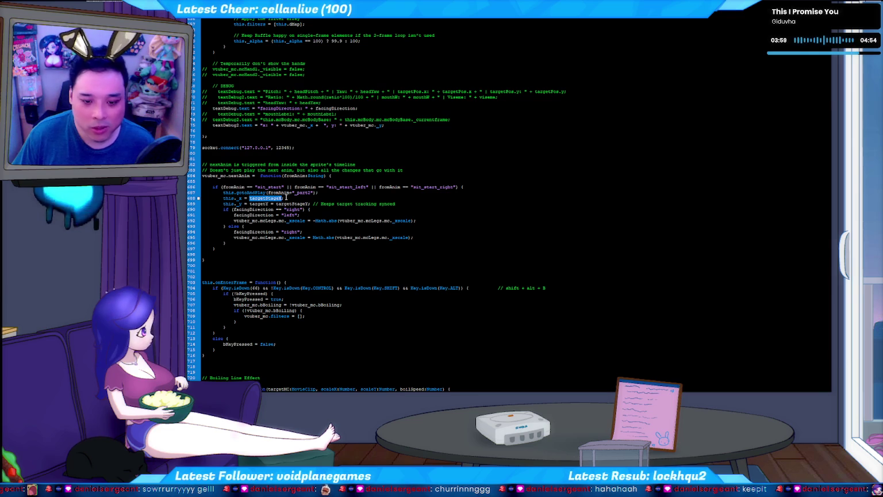
pyautogui.scroll(10, 282, 200)
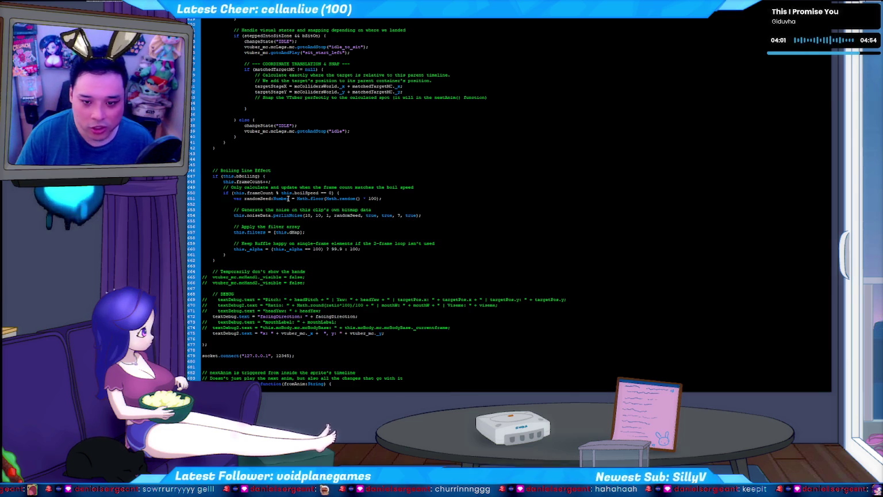
pyautogui.scroll(1, 289, 199)
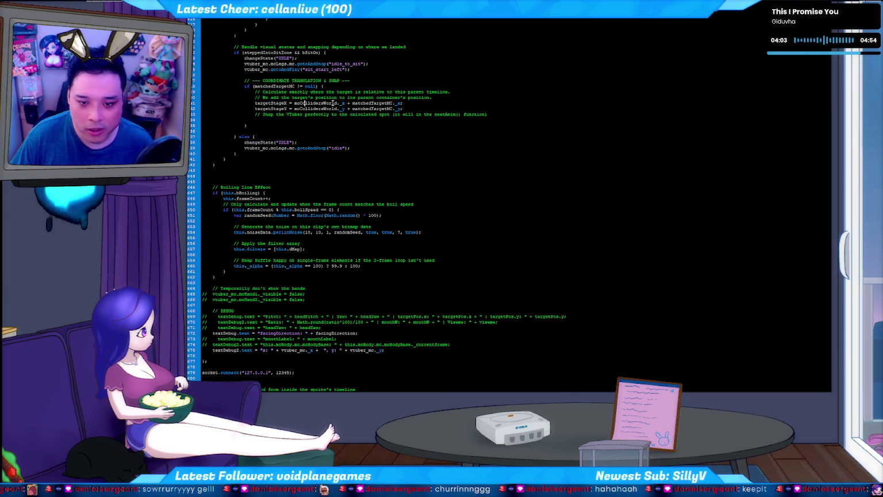
pyautogui.scroll(1, 390, 110)
pyautogui.scroll(1, 356, 124)
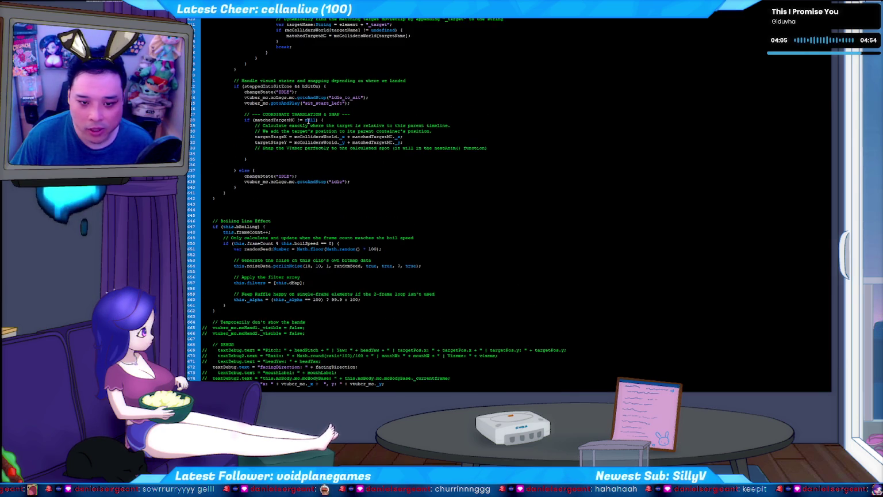
pyautogui.scroll(1, 330, 137)
pyautogui.scroll(1, 326, 153)
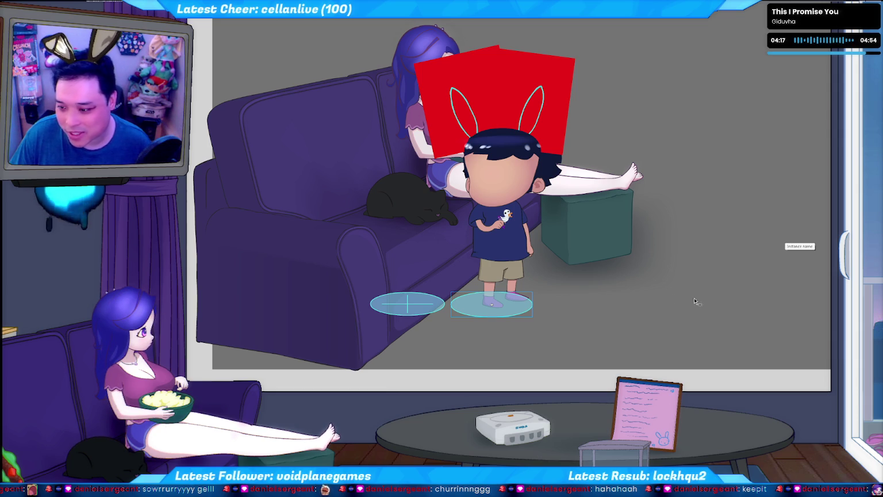
# Step: Select the left floor target circle, export the movie, and launch the overlay from its folder
pyautogui.click(422, 313)
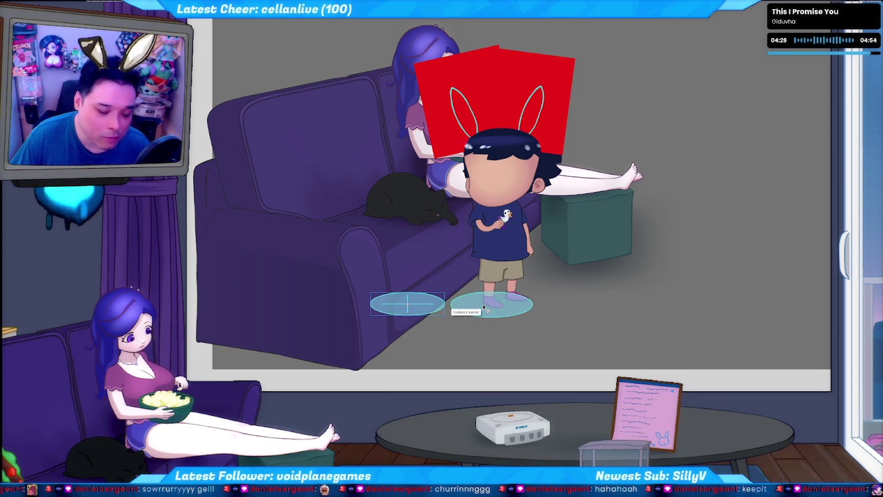
pyautogui.click(417, 307)
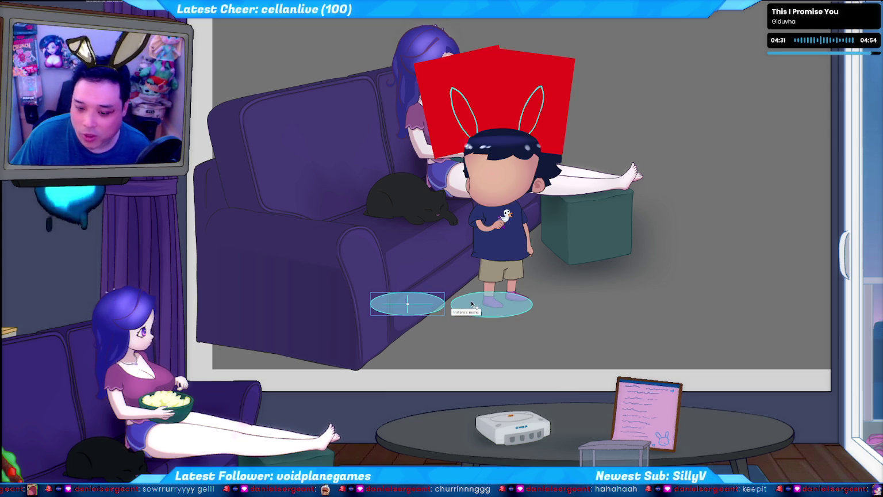
pyautogui.hotkey('ctrl', 'Return')
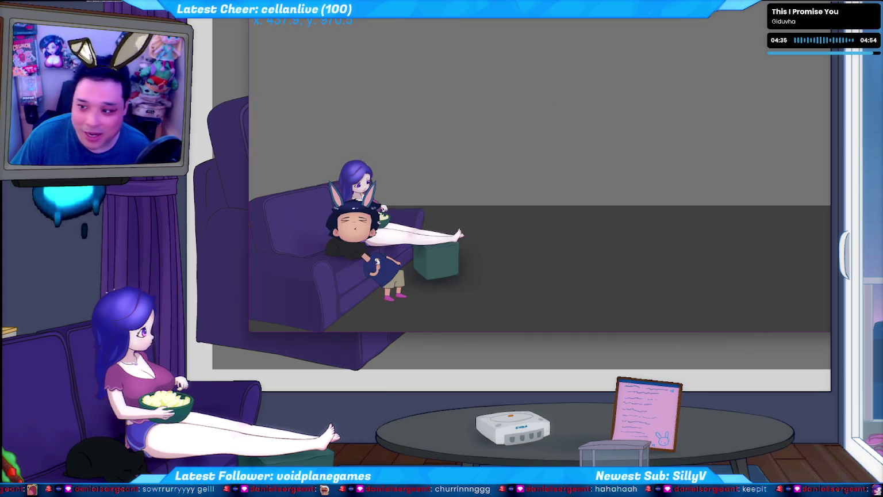
pyautogui.hotkey('ctrl', 'w')
pyautogui.hotkey('alt', 'Tab')
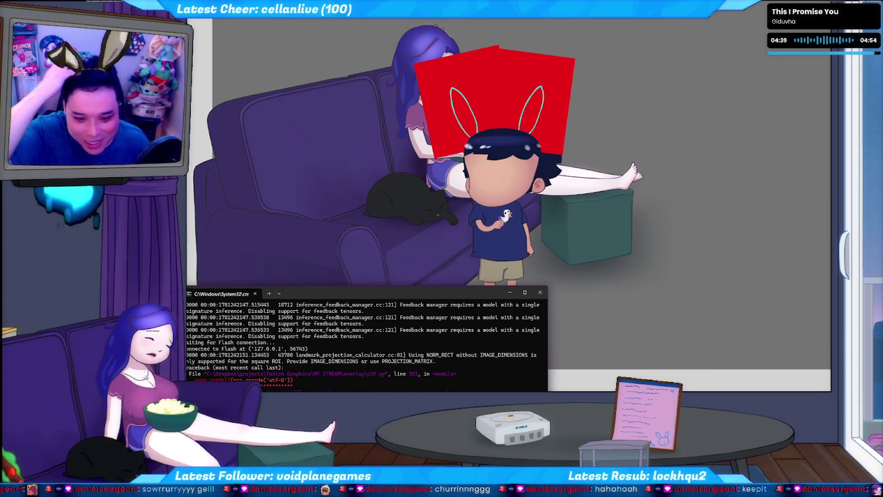
pyautogui.hotkey('alt', 'Tab')
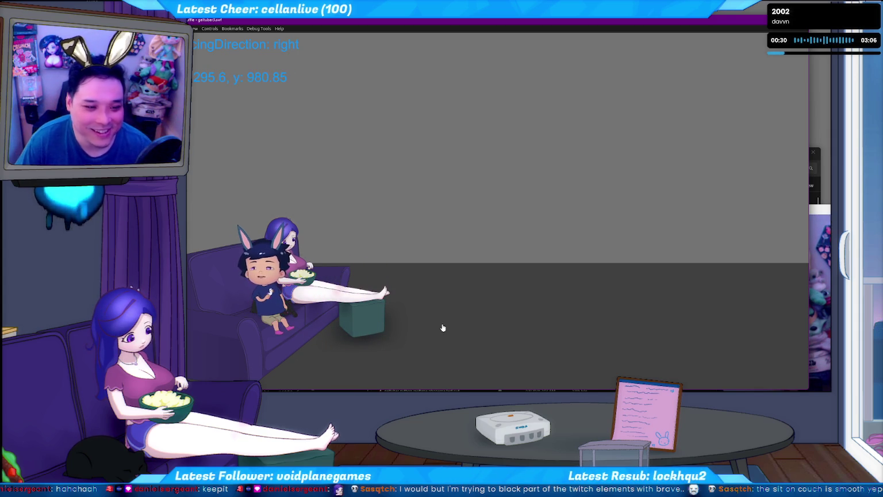
# Step: Walk the character across the floor and onto the couch to sit, then quit the overlay
pyautogui.press('Right')
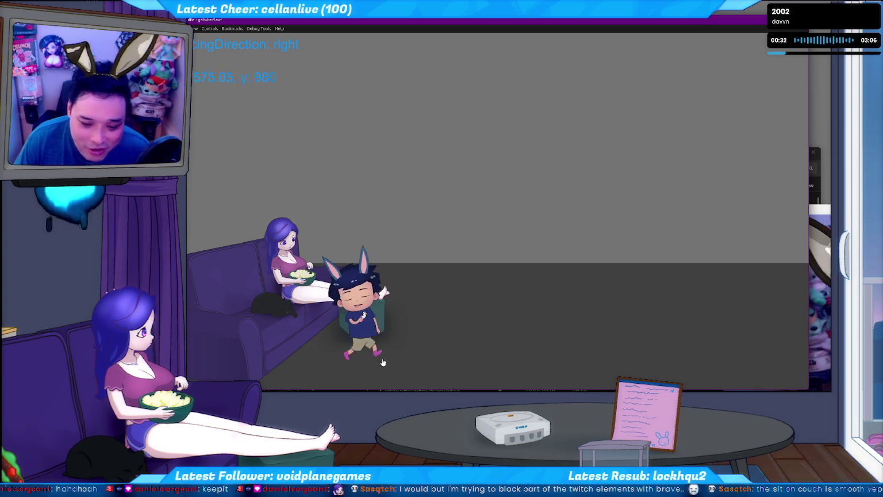
pyautogui.click(293, 359)
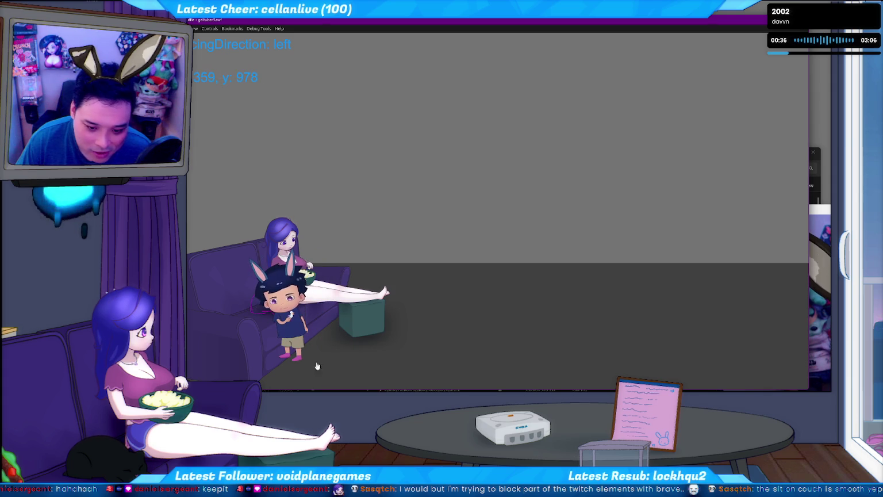
pyautogui.click(400, 365)
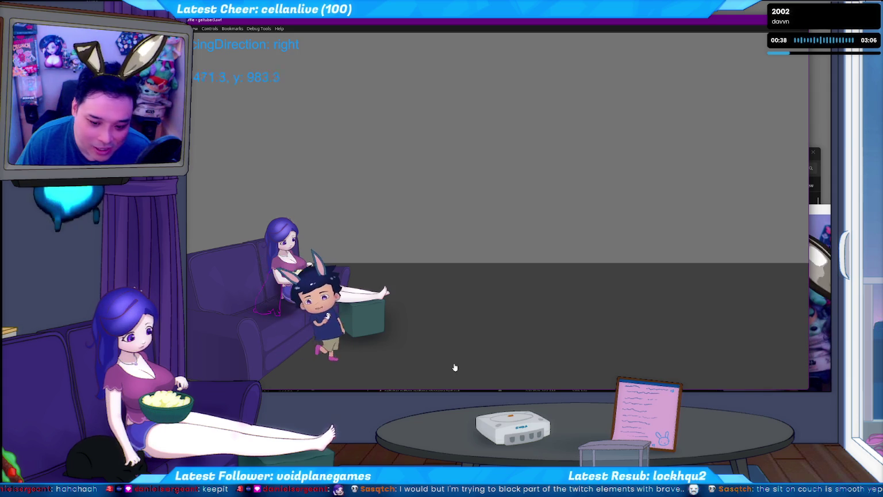
pyautogui.click(305, 361)
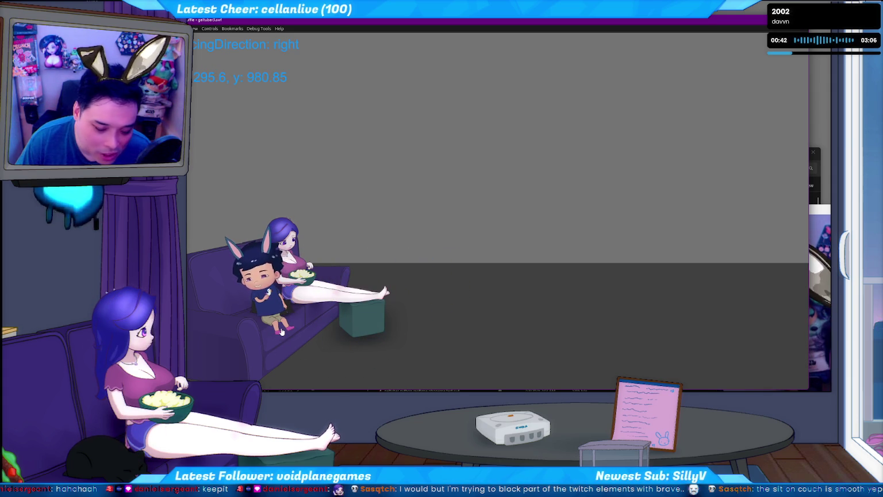
pyautogui.hotkey('ctrl', 'q')
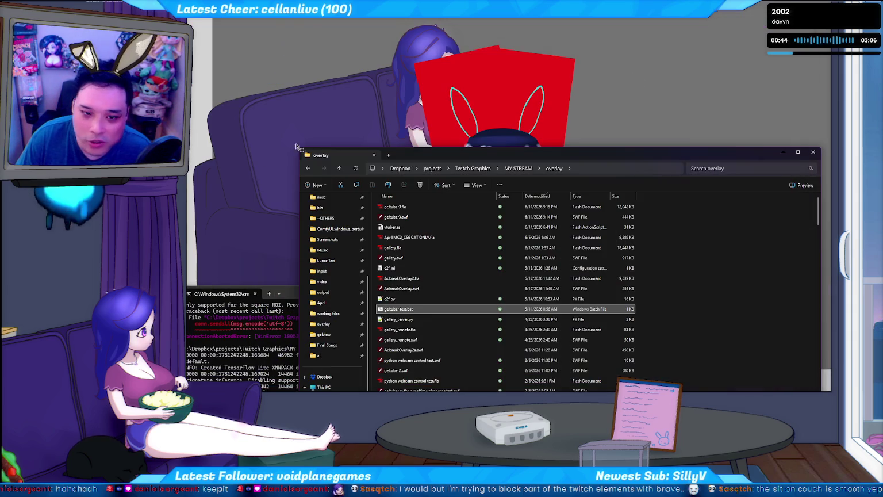
# Step: On the avatar's sit frame, drag the sprite up onto the couch seat and save the document
pyautogui.press('Return')
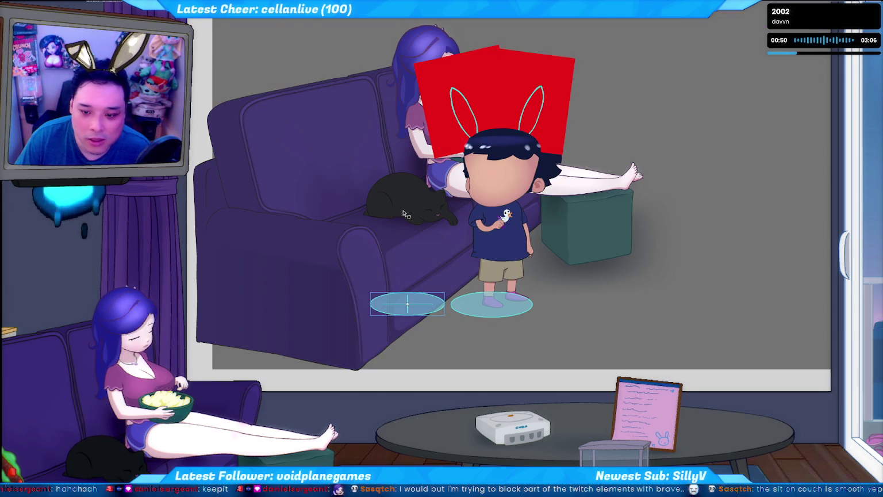
pyautogui.click(501, 297)
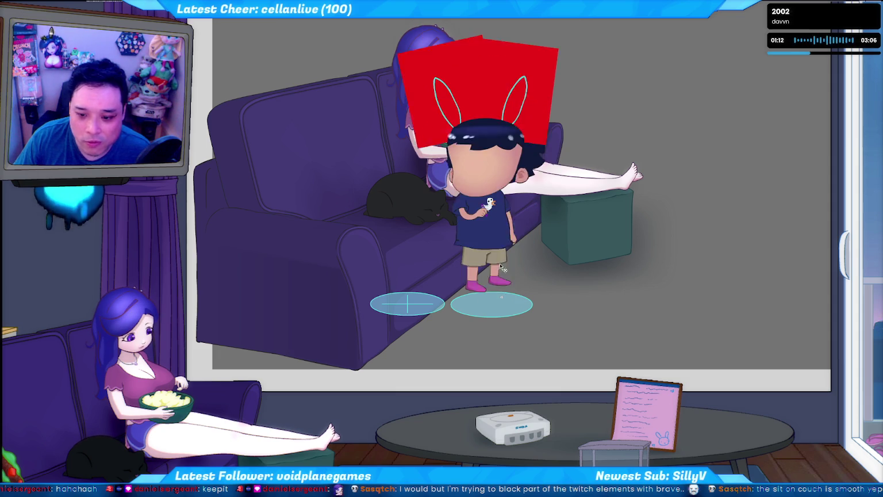
pyautogui.moveTo(499, 263); pyautogui.dragTo(450, 249)
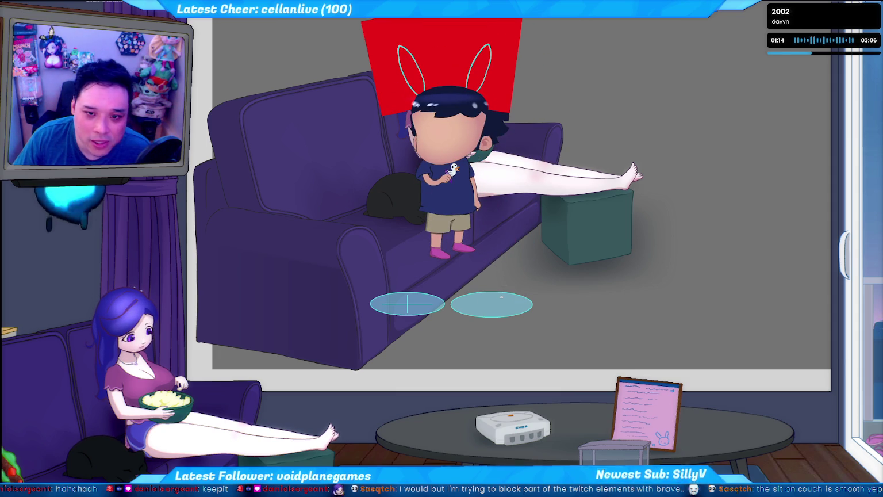
pyautogui.click(395, 86)
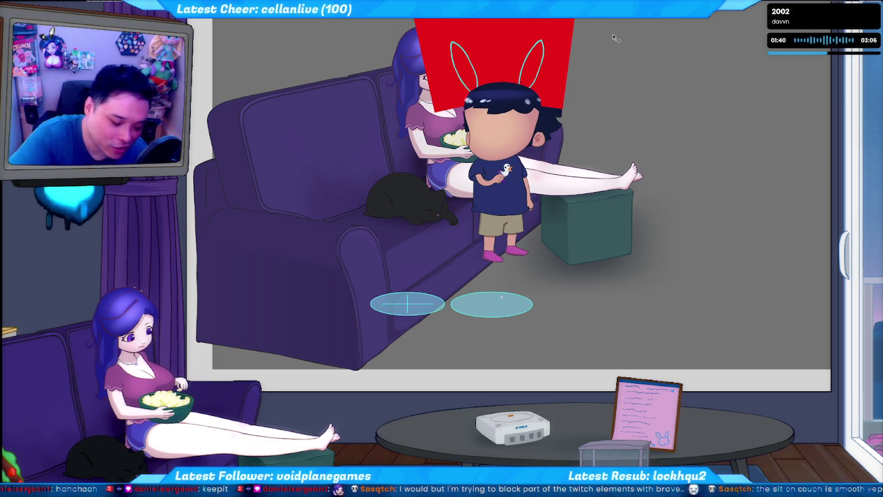
pyautogui.hotkey('ctrl', 's')
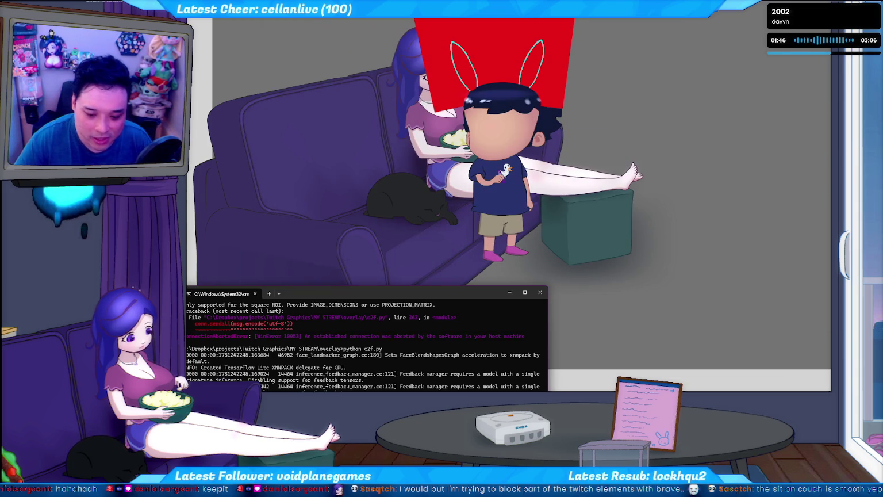
# Step: Walk the character off the couch and back to sit on it twice in the Ruffle overlay
pyautogui.hotkey('alt', 'Tab')
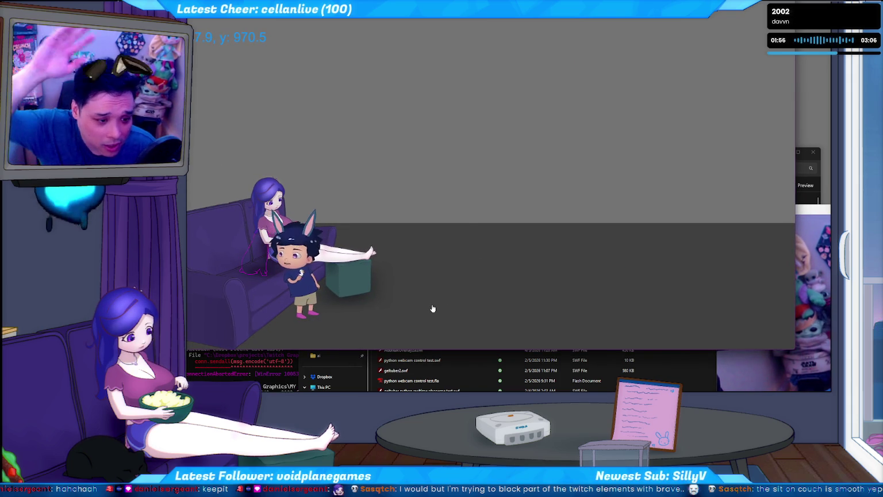
pyautogui.click(453, 319)
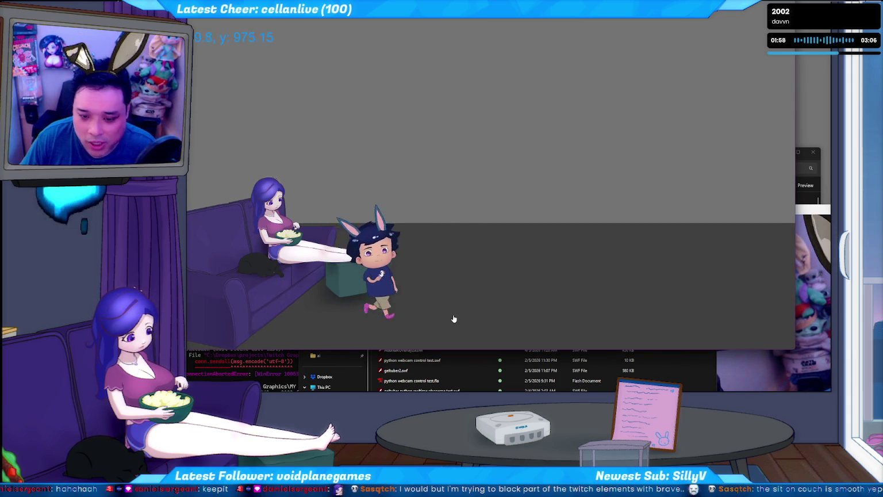
pyautogui.click(302, 316)
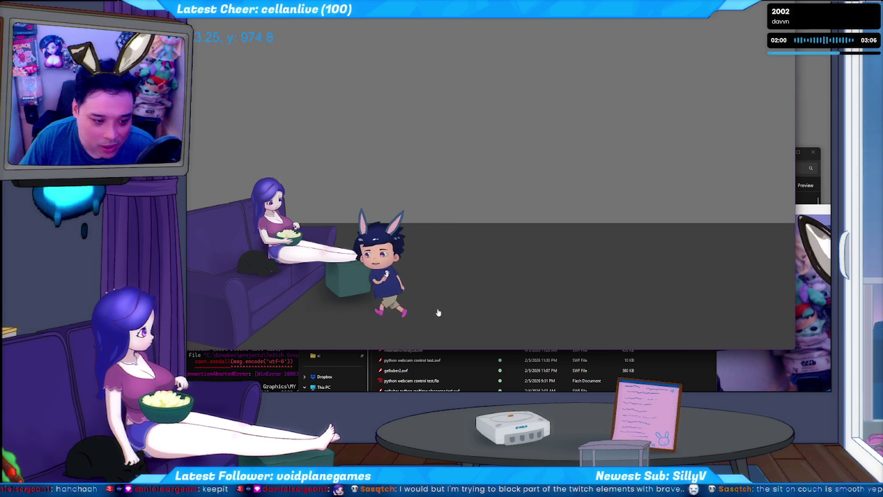
pyautogui.click(402, 326)
pyautogui.click(319, 316)
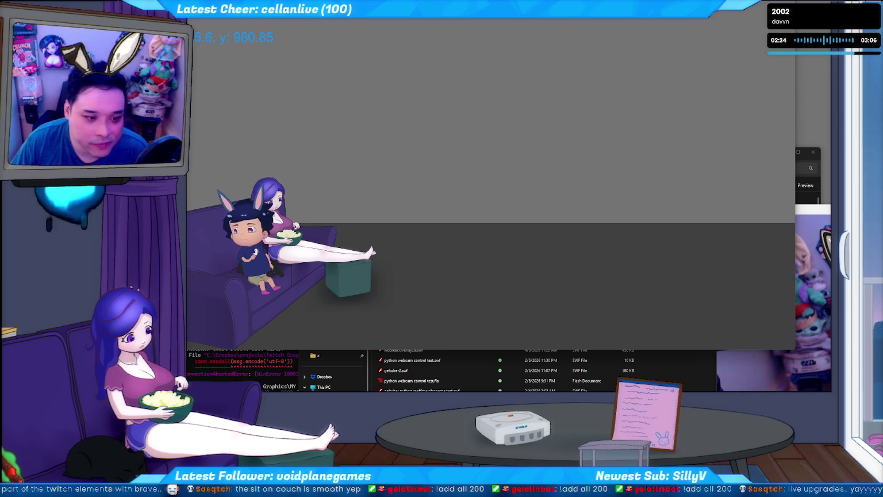
# Step: In Ruffle, walk the avatar between the couch and the ottoman several times to check how it lines up
pyautogui.click(400, 309)
pyautogui.click(470, 317)
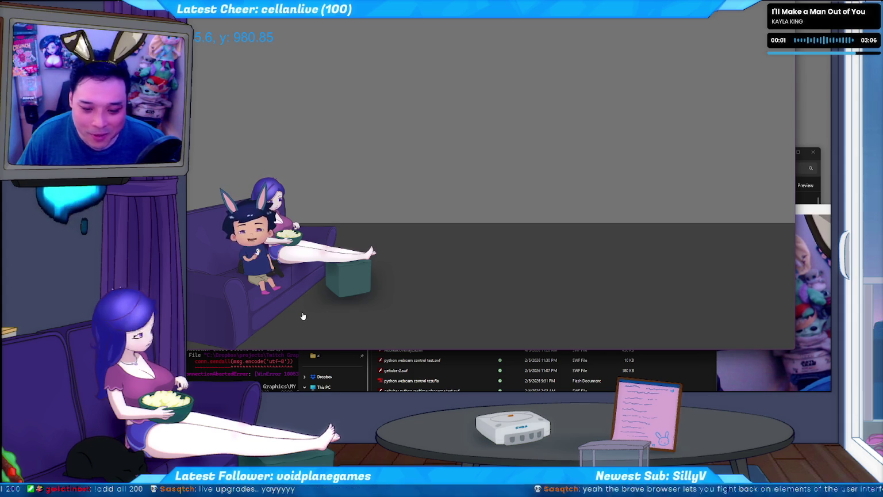
pyautogui.click(386, 319)
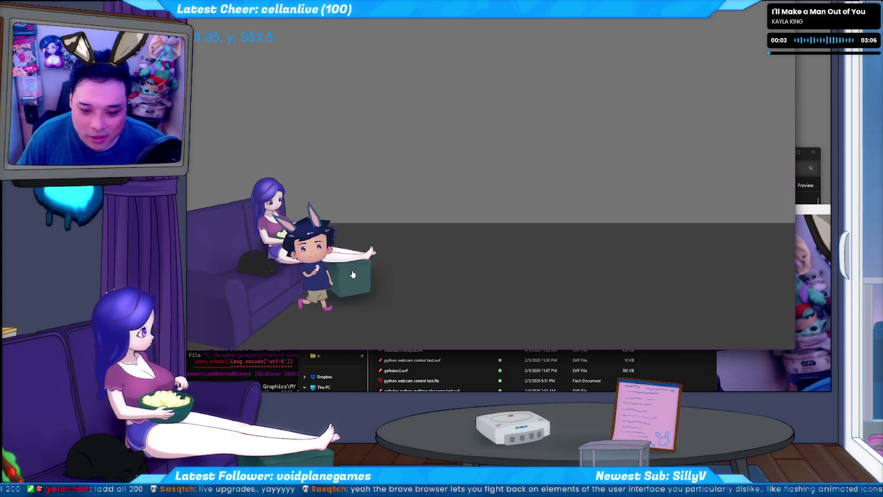
pyautogui.click(291, 322)
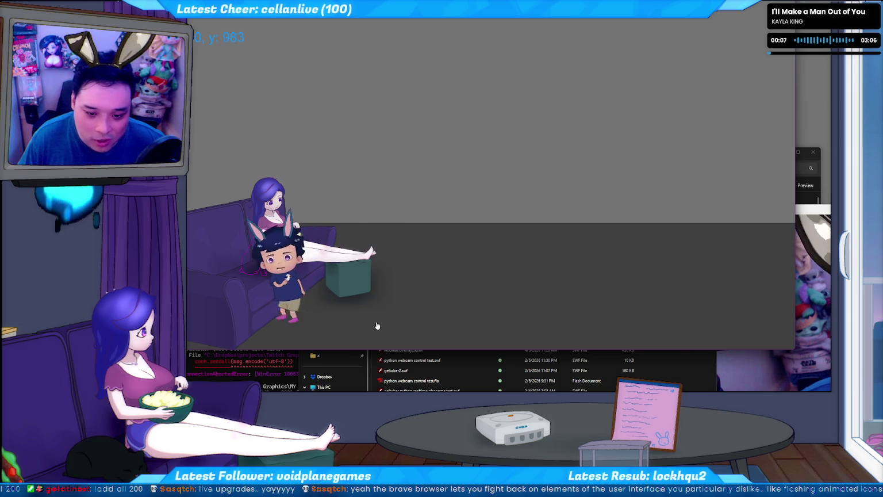
pyautogui.click(403, 317)
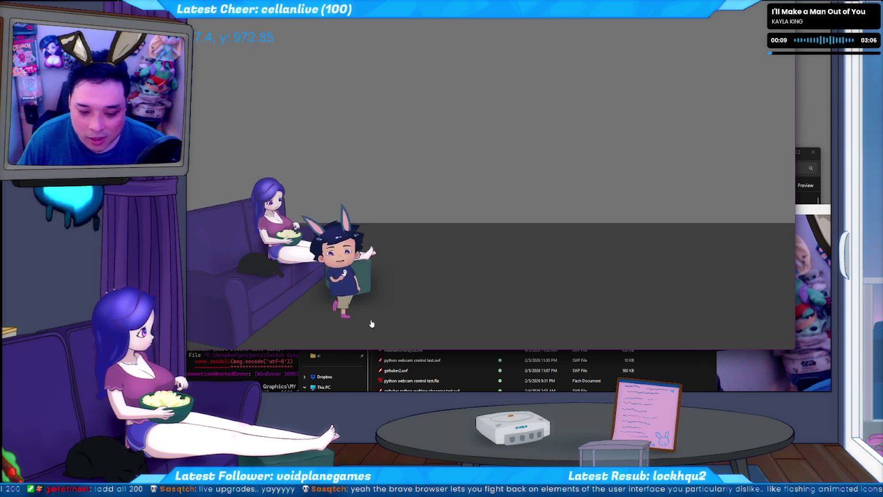
pyautogui.click(292, 316)
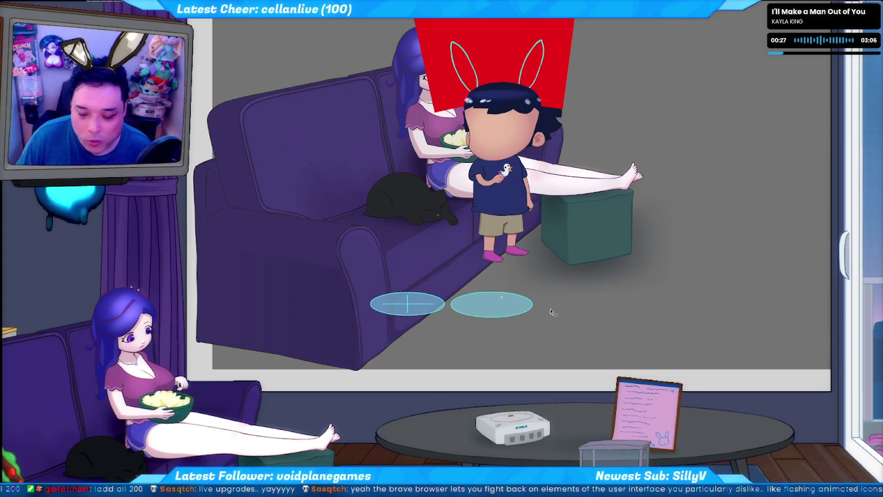
# Step: Bring up the sit-zone landing ActionScript and select the gotoAndPlay("sit_start_left") statement
pyautogui.hotkey('alt', 'Tab')
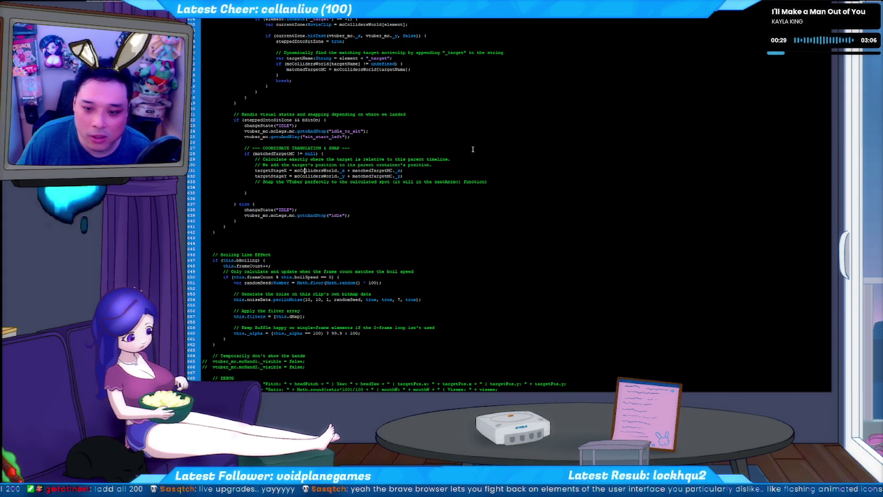
pyautogui.scroll(2, 374, 169)
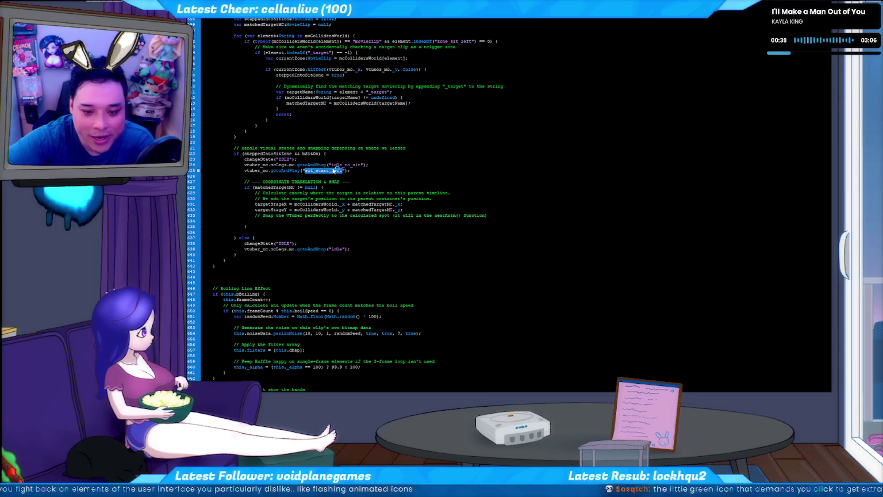
pyautogui.click(314, 171)
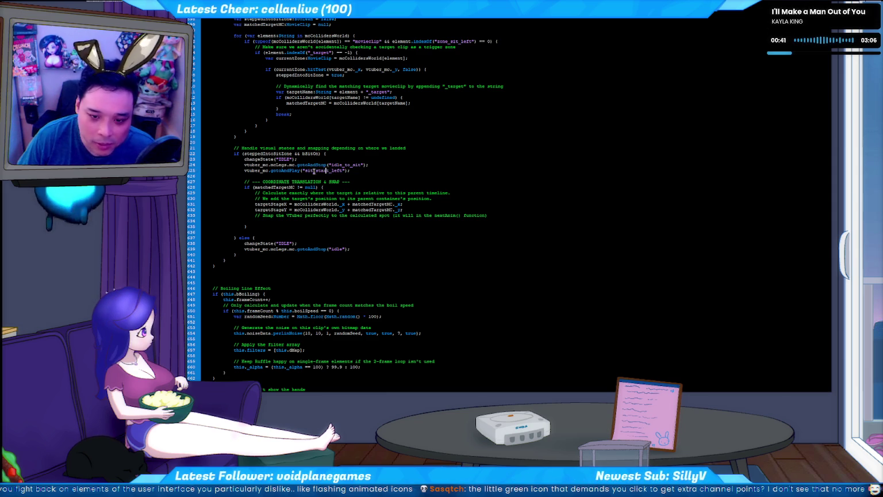
pyautogui.moveTo(306, 170); pyautogui.dragTo(323, 171)
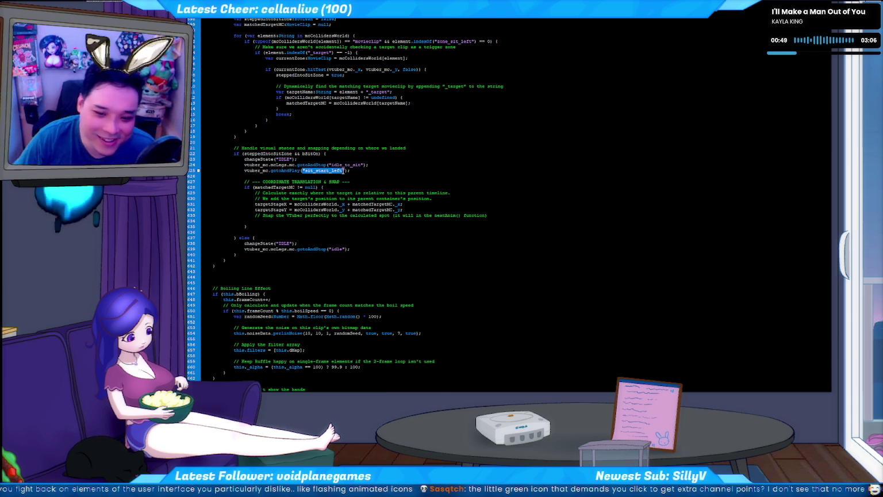
pyautogui.click(349, 170)
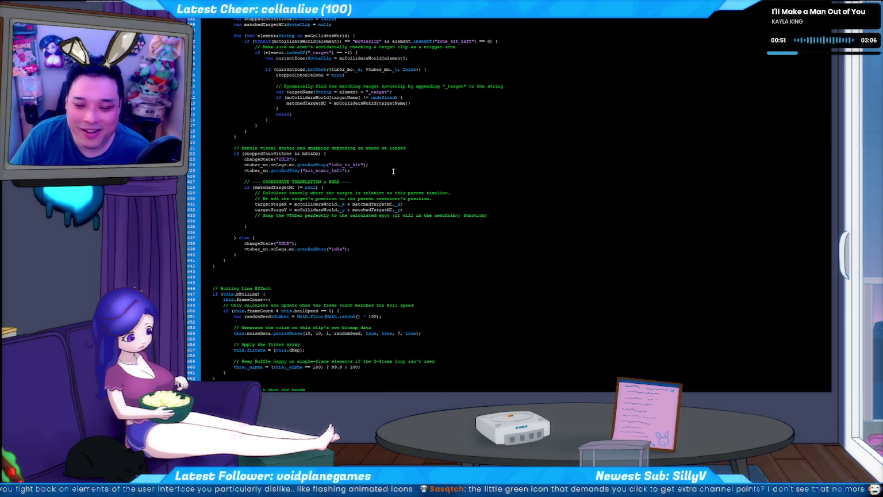
pyautogui.doubleClick(324, 171)
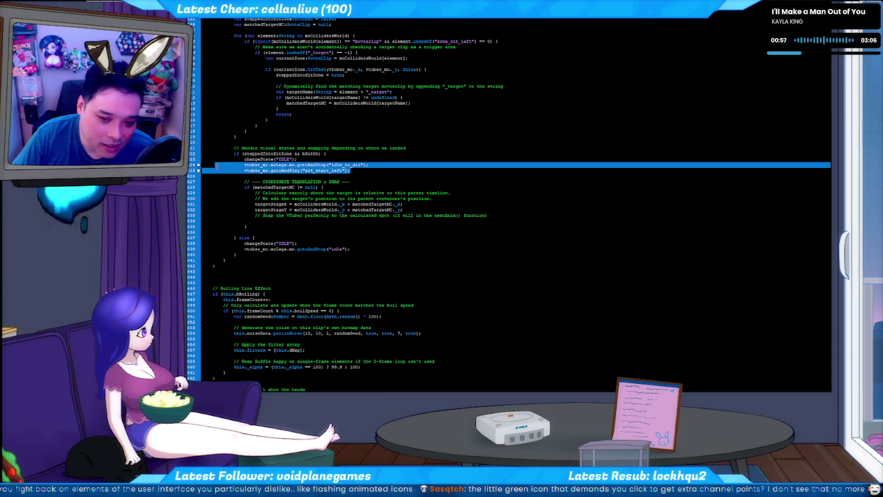
pyautogui.moveTo(357, 170); pyautogui.dragTo(241, 171)
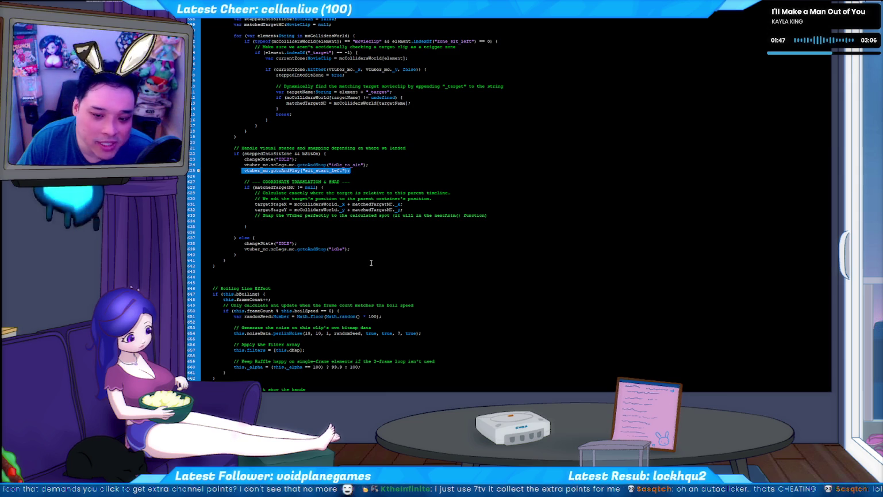
# Step: Insert a blank line above the gotoAndPlay("sit_start_left") call
pyautogui.click(371, 239)
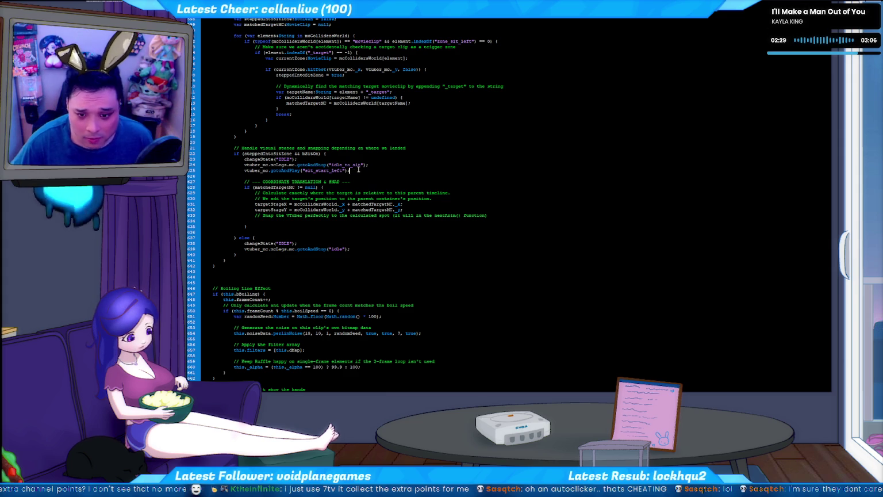
pyautogui.hotkey('shift', 'Home')
pyautogui.press('Left')
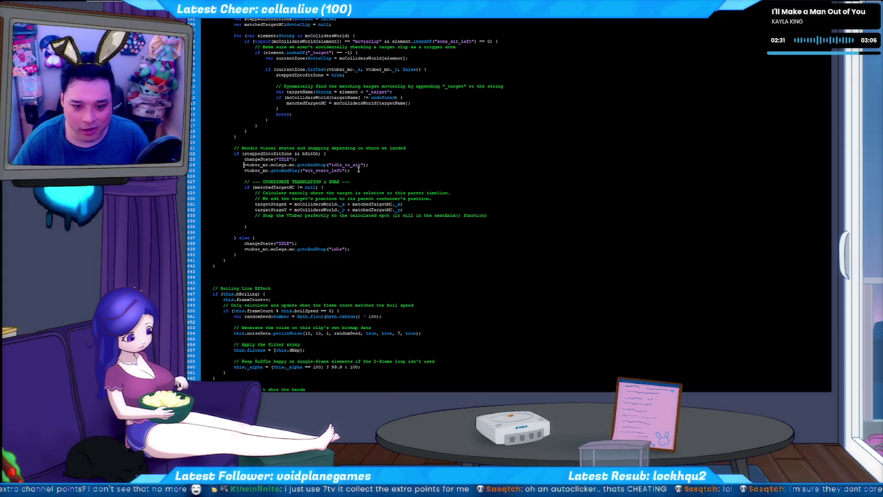
pyautogui.press('Return')
pyautogui.press('Up')
# Step: Search the script for "facing" to find the facingDirection debug code
pyautogui.hotkey('ctrl', 'f')
pyautogui.write('facing')
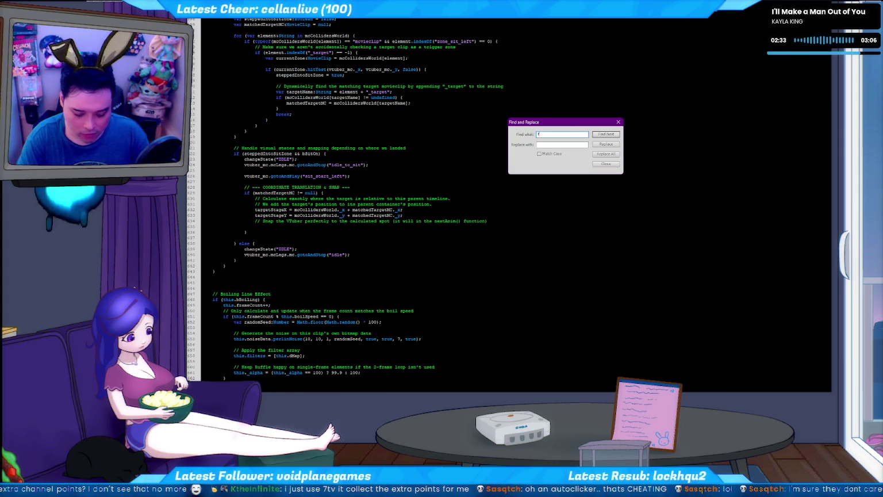
pyautogui.press('Return')
pyautogui.press('Escape')
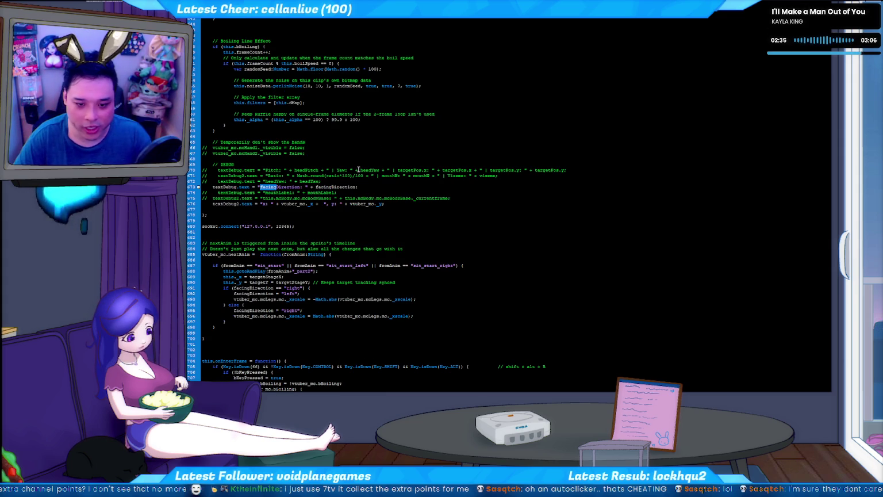
# Step: Copy the facingDirection if/else block and paste it after the idle_to_sit call
pyautogui.press('F3')
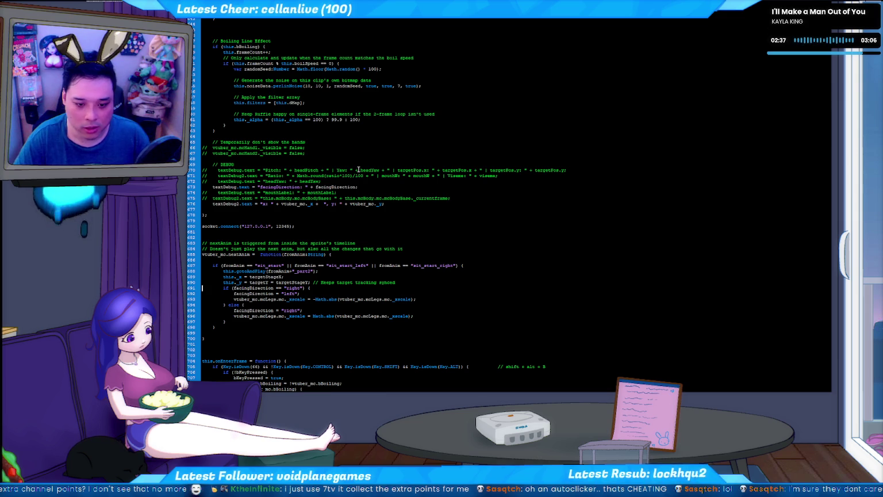
pyautogui.hotkey('shift', 'Down')
pyautogui.hotkey('shift', 'Down')
pyautogui.hotkey('shift', 'Down')
pyautogui.hotkey('shift', 'Down')
pyautogui.hotkey('shift', 'Down')
pyautogui.hotkey('shift', 'Down')
pyautogui.hotkey('shift', 'Down')
pyautogui.hotkey('ctrl', 'c')
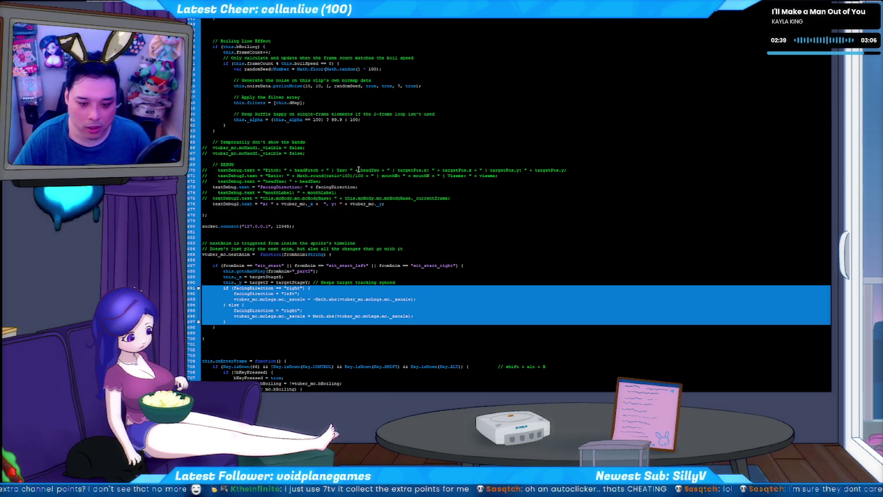
pyautogui.scroll(17, 358, 169)
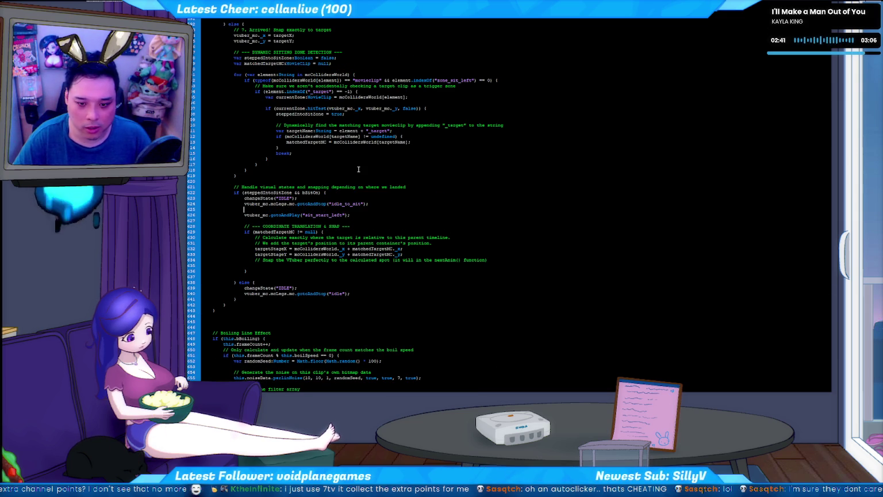
pyautogui.press('Return')
pyautogui.press('Return')
pyautogui.press('Return')
pyautogui.press('Up')
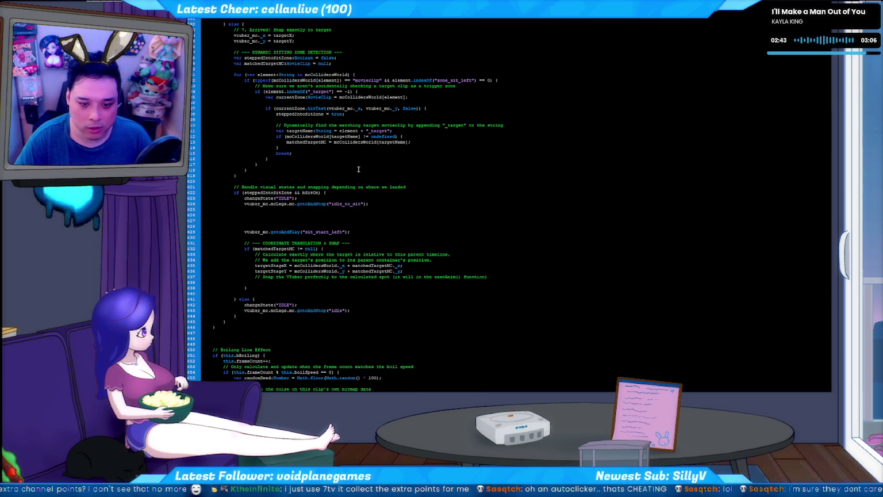
pyautogui.hotkey('ctrl', 'v')
# Step: Indent the pasted facingDirection block one level to match the sitting branch
pyautogui.hotkey('shift', 'Up')
pyautogui.hotkey('shift', 'Up')
pyautogui.hotkey('shift', 'Up')
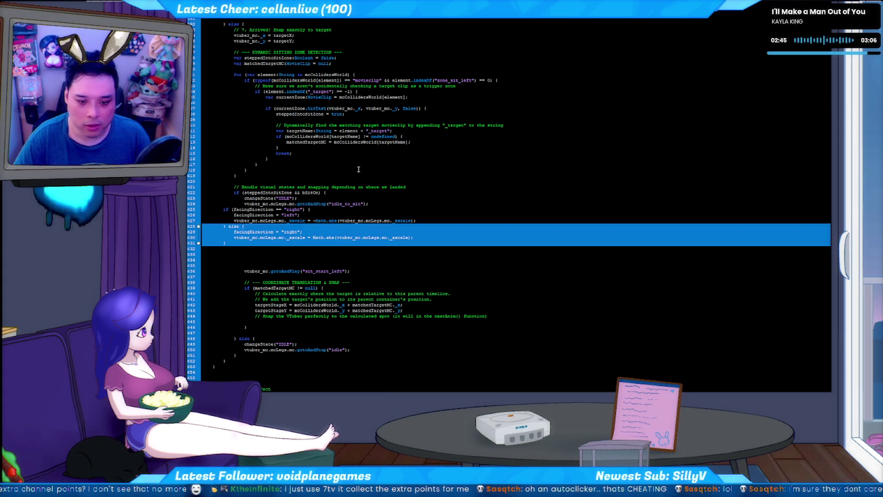
pyautogui.hotkey('shift', 'Up')
pyautogui.hotkey('shift', 'Up')
pyautogui.hotkey('shift', 'Up')
pyautogui.press('Tab')
pyautogui.press('Tab')
pyautogui.press('Up')
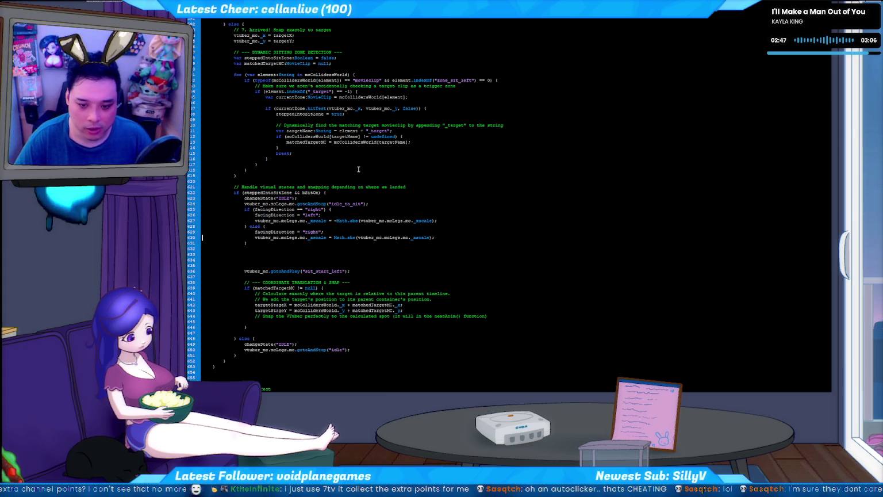
pyautogui.press('End')
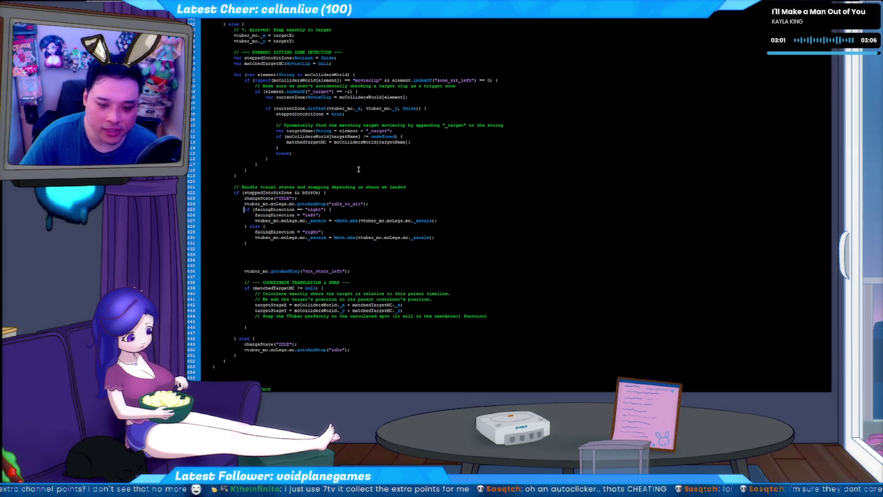
pyautogui.press('Home')
pyautogui.hotkey('shift', 'Down')
pyautogui.hotkey('shift', 'Down')
pyautogui.hotkey('shift', 'Down')
pyautogui.hotkey('shift', 'Down')
pyautogui.hotkey('shift', 'Down')
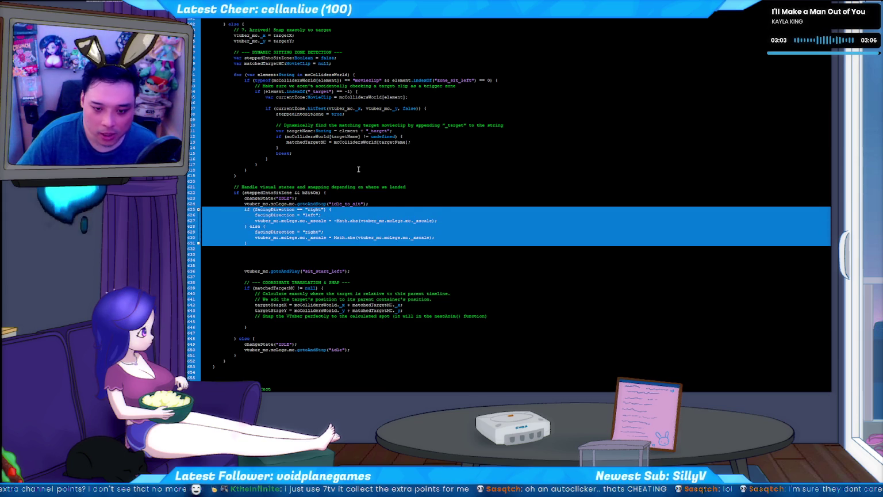
# Step: Re-indent the facingDirection block and insert a blank line after gotoAndStop("idle_to_sit")
pyautogui.click(358, 169)
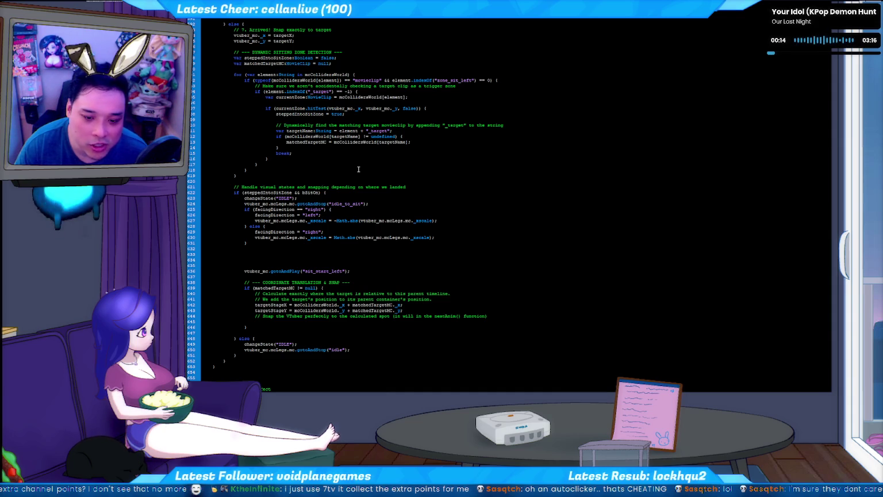
pyautogui.hotkey('shift', 'End')
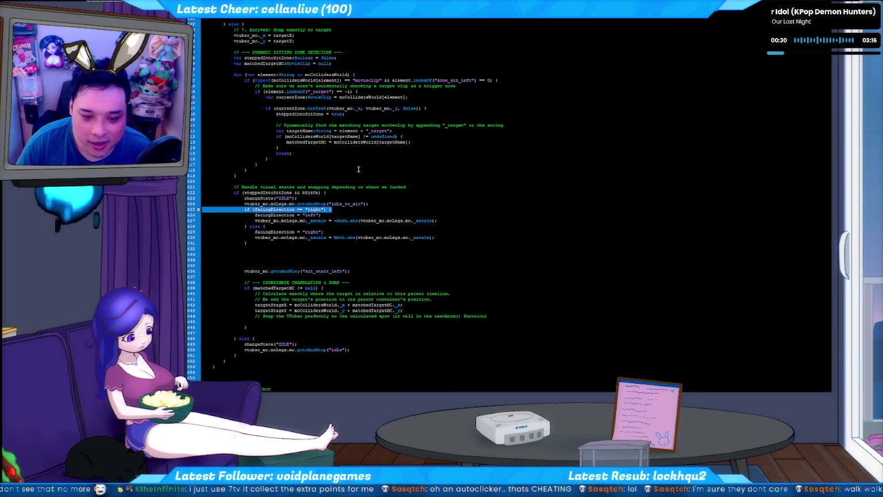
pyautogui.click(358, 169)
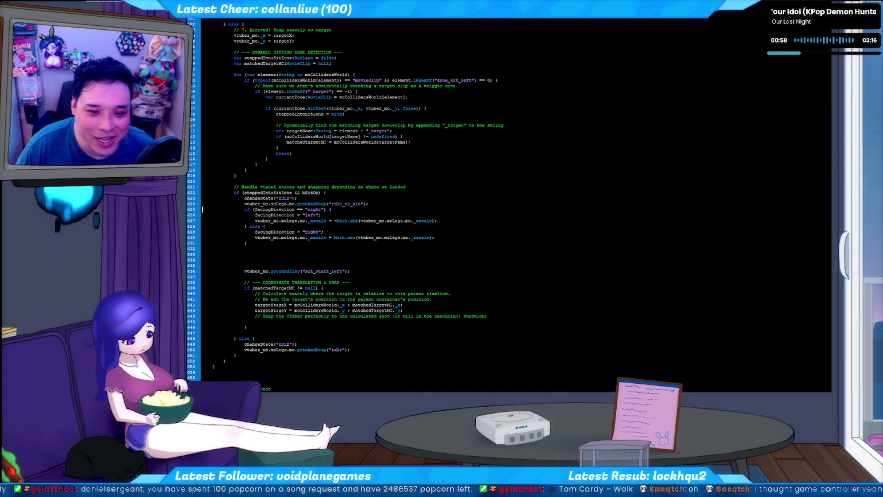
pyautogui.click(325, 251)
pyautogui.hotkey('shift', 'Up')
pyautogui.hotkey('shift', 'Up')
pyautogui.hotkey('shift', 'Up')
pyautogui.hotkey('shift', 'Tab')
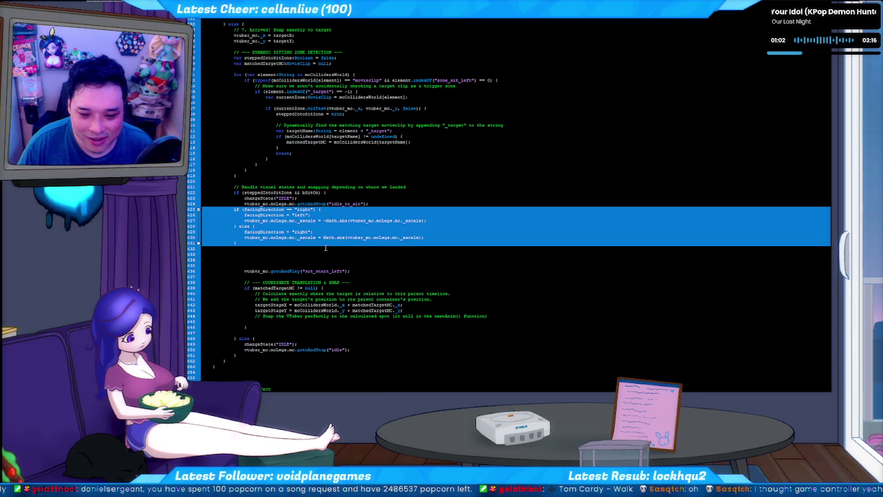
pyautogui.press('Tab')
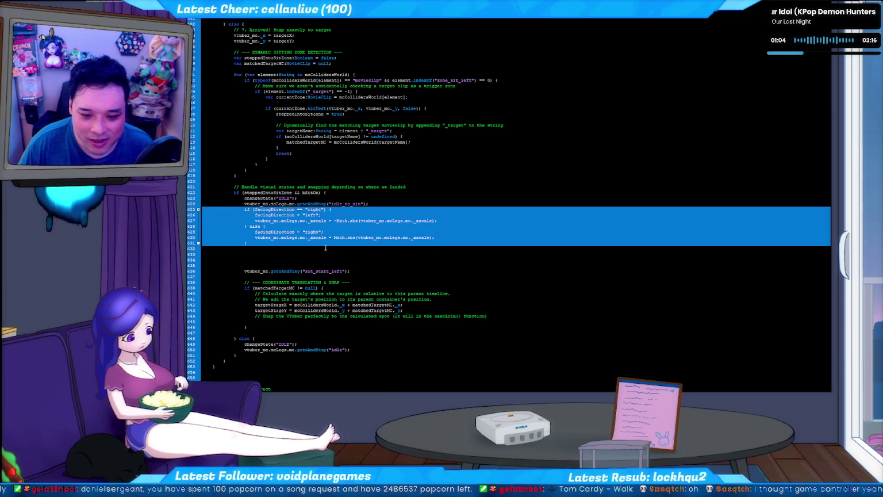
pyautogui.click(381, 205)
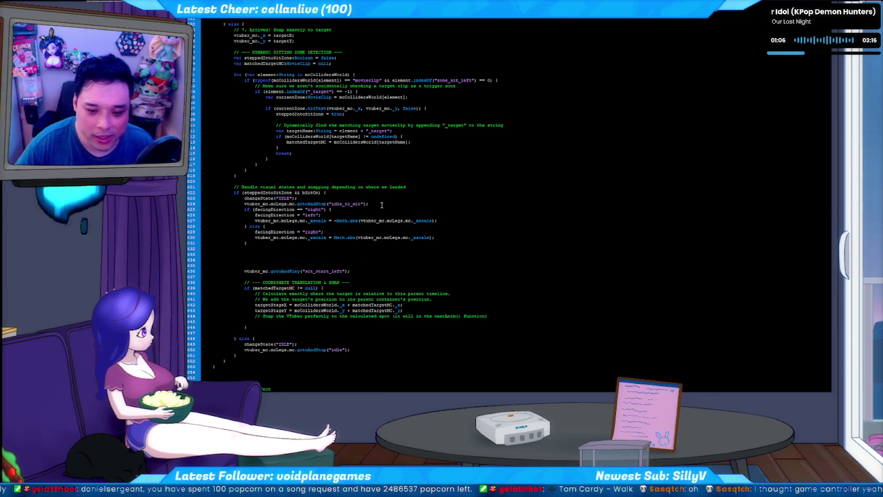
pyautogui.press('Return')
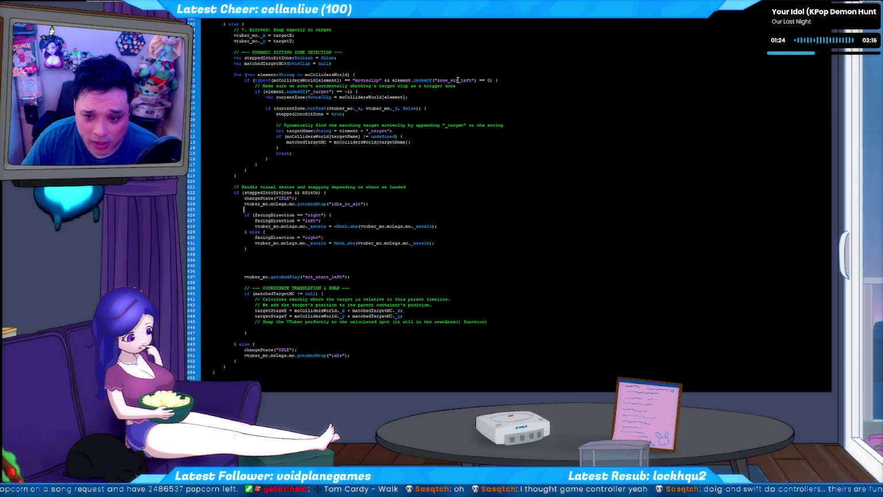
pyautogui.doubleClick(458, 80)
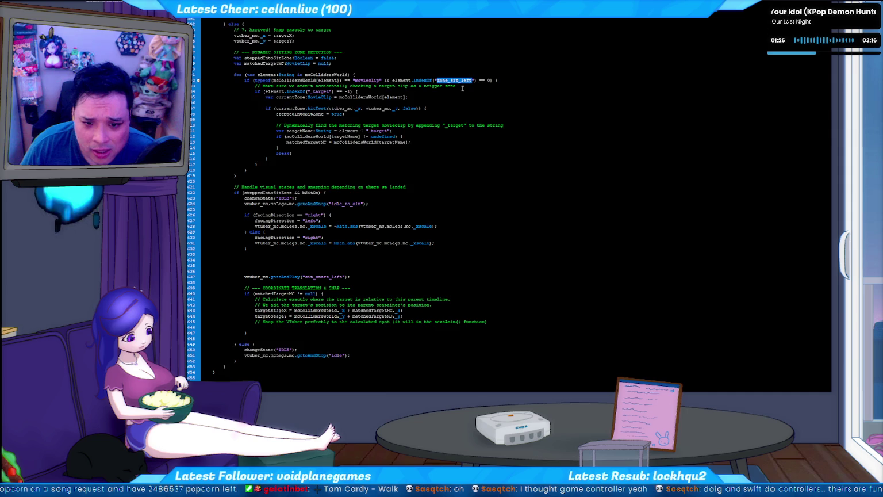
pyautogui.scroll(1, 462, 88)
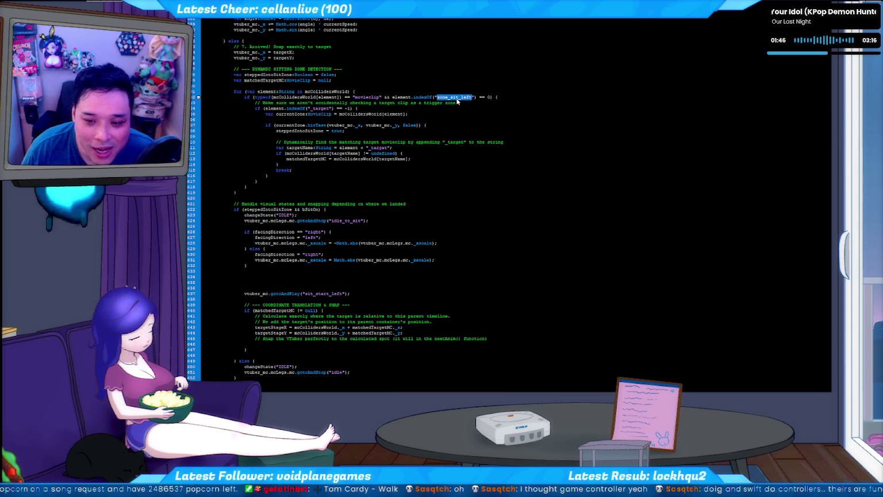
pyautogui.click(464, 103)
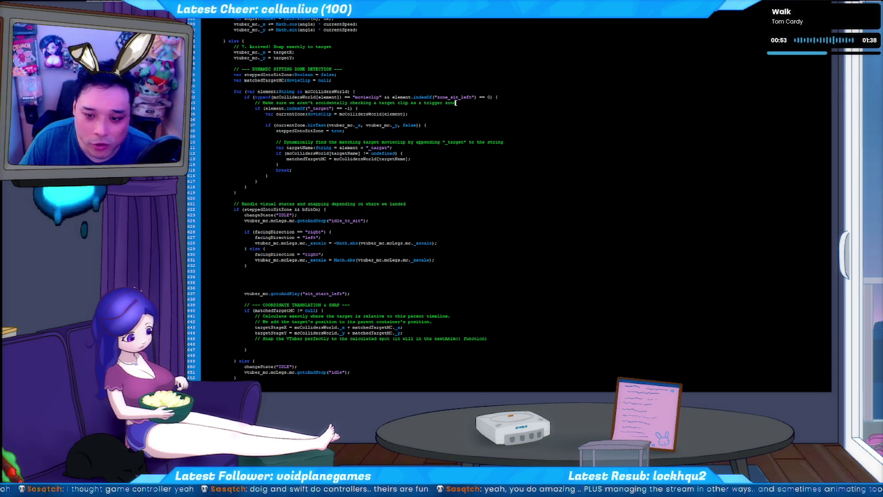
pyautogui.tripleClick(464, 102)
pyautogui.click(454, 104)
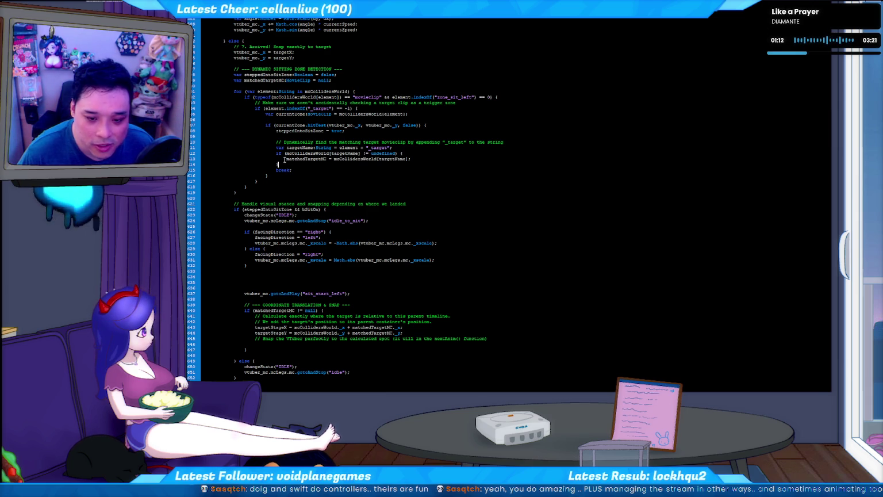
pyautogui.click(287, 160)
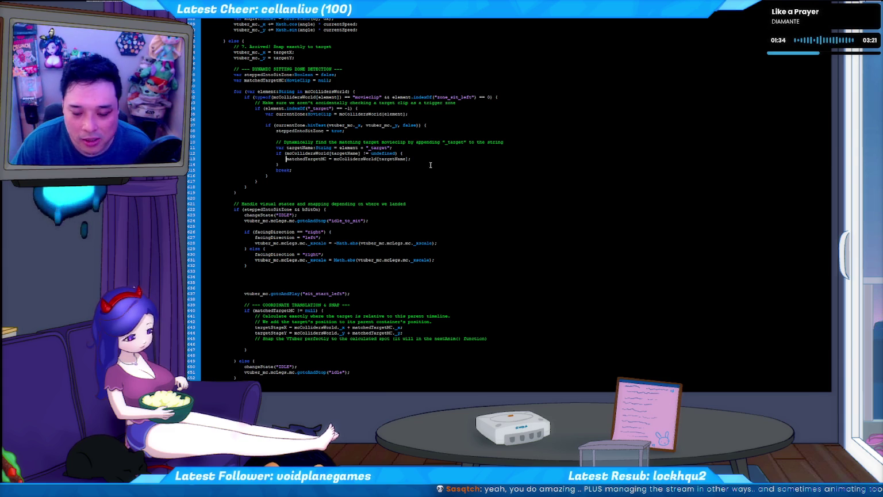
pyautogui.doubleClick(454, 97)
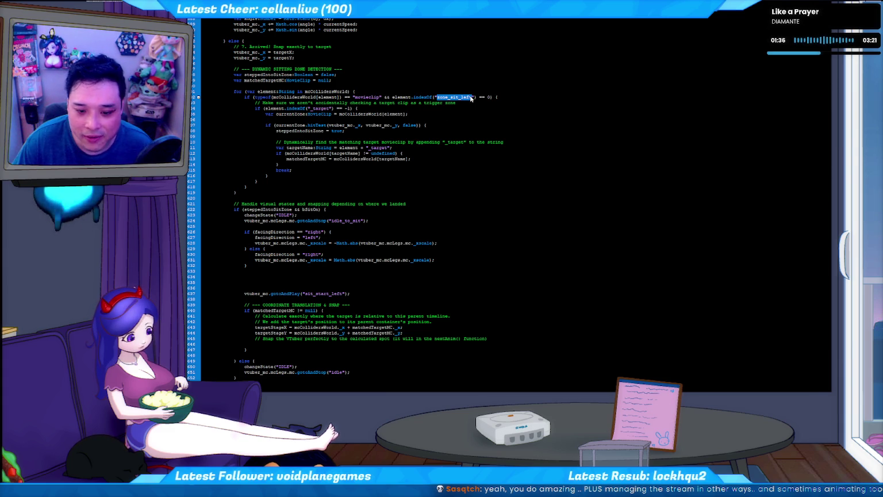
pyautogui.click(368, 220)
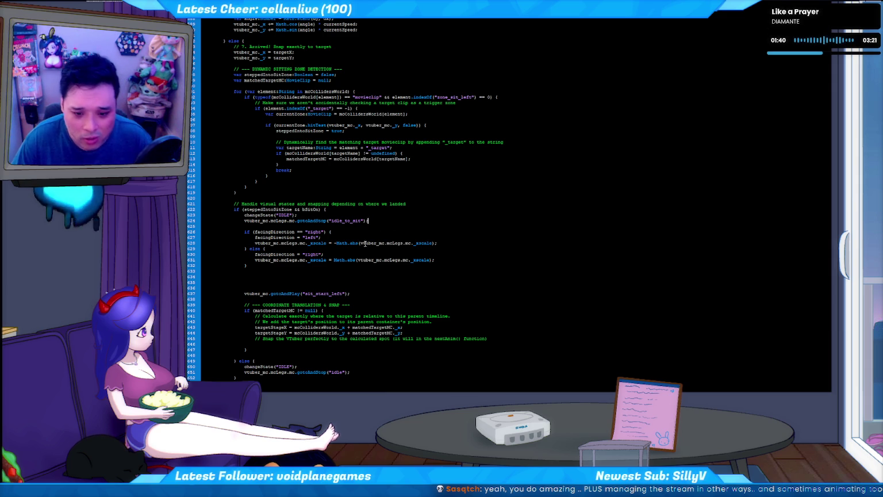
# Step: Delete the facingDirection flip block and leftover blank lines, then test the movie
pyautogui.moveTo(280, 276); pyautogui.dragTo(207, 231)
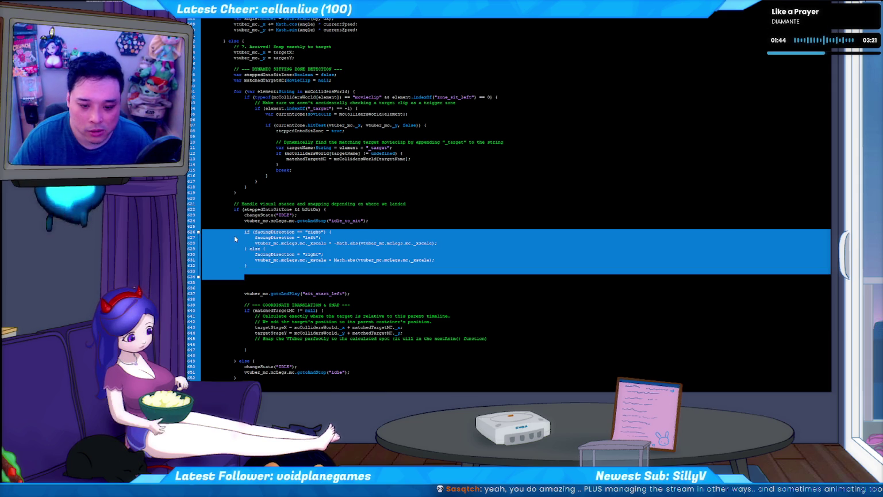
pyautogui.press('Delete')
pyautogui.press('Delete')
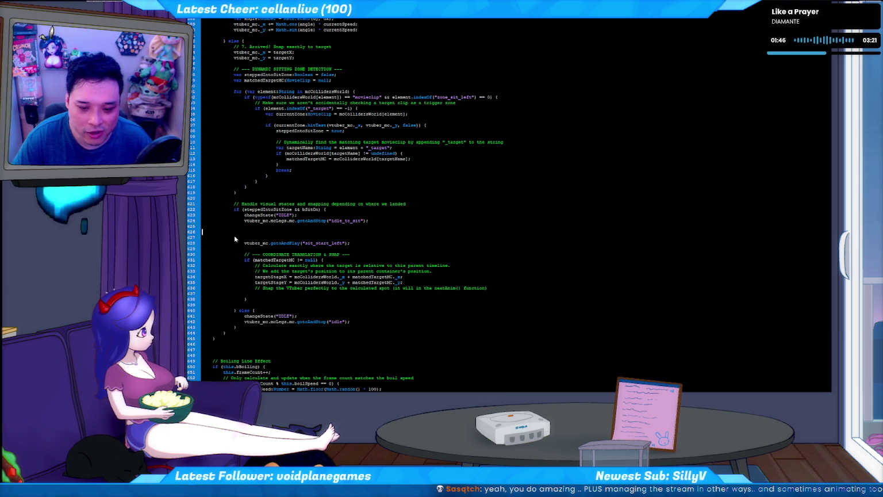
pyautogui.hotkey('shift', 'Up')
pyautogui.press('Delete')
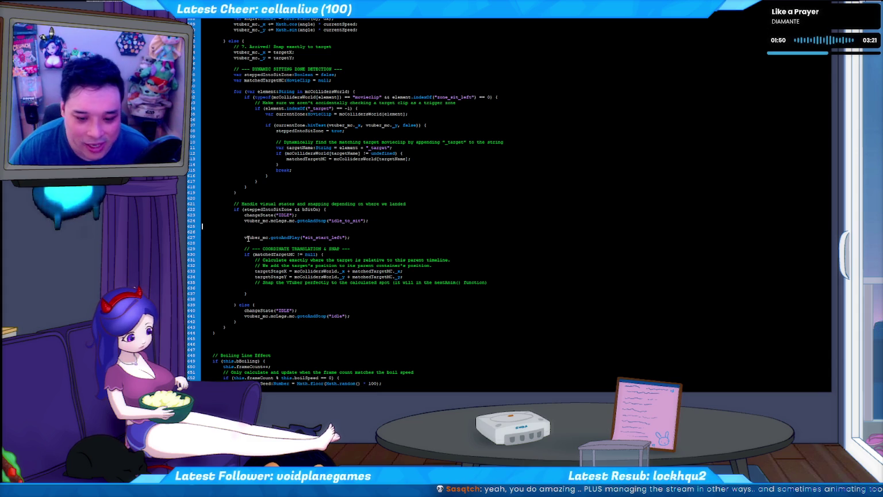
pyautogui.hotkey('ctrl', 'Return')
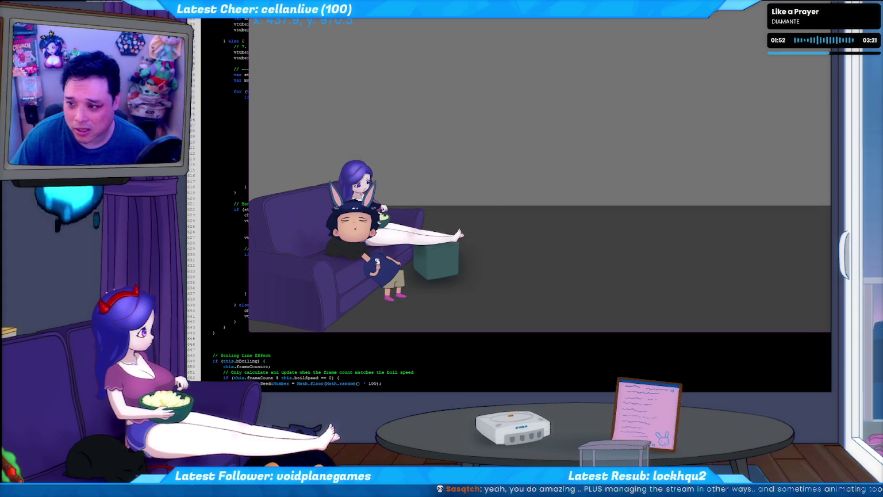
# Step: Close the test movie and launch the overlay SWF from its File Explorer folder
pyautogui.hotkey('ctrl', 'w')
pyautogui.hotkey('alt', 'Tab')
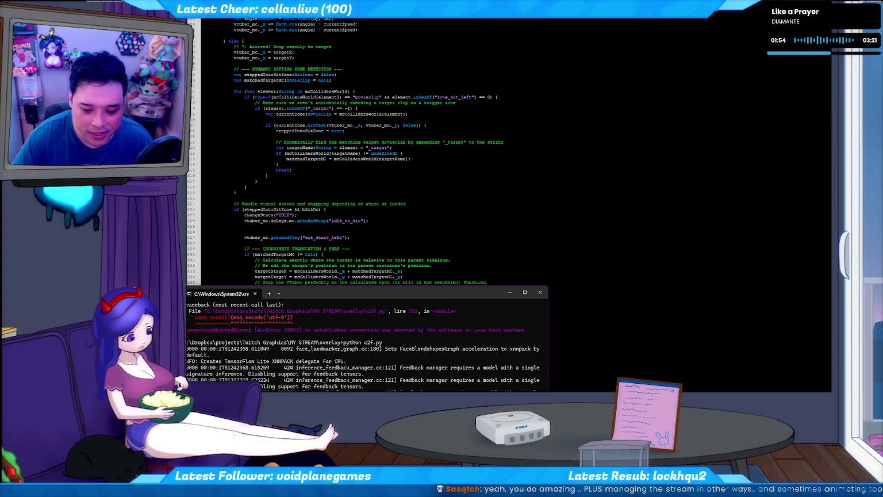
pyautogui.hotkey('alt', 'Tab')
pyautogui.press('Return')
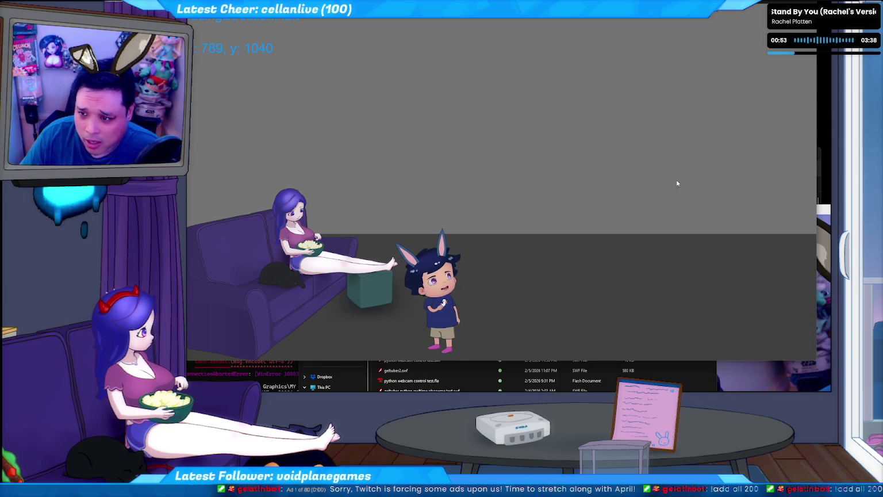
# Step: Relaunch the overlay SWF and walk the character over the floor markers onto the couch seat
pyautogui.hotkey('alt', 'F4')
pyautogui.doubleClick(402, 308)
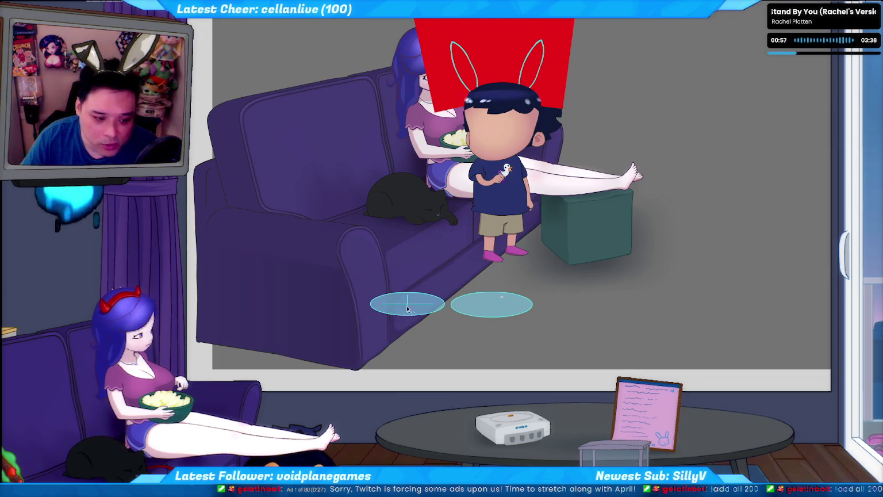
pyautogui.click(496, 309)
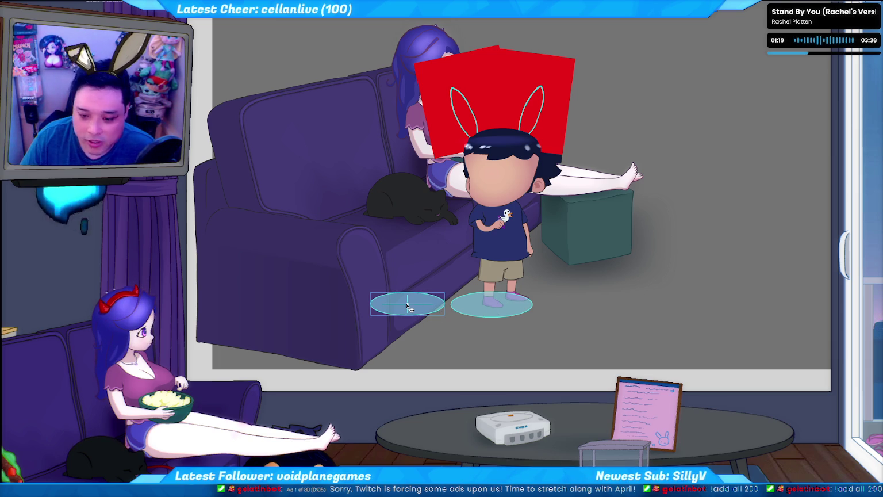
pyautogui.click(475, 310)
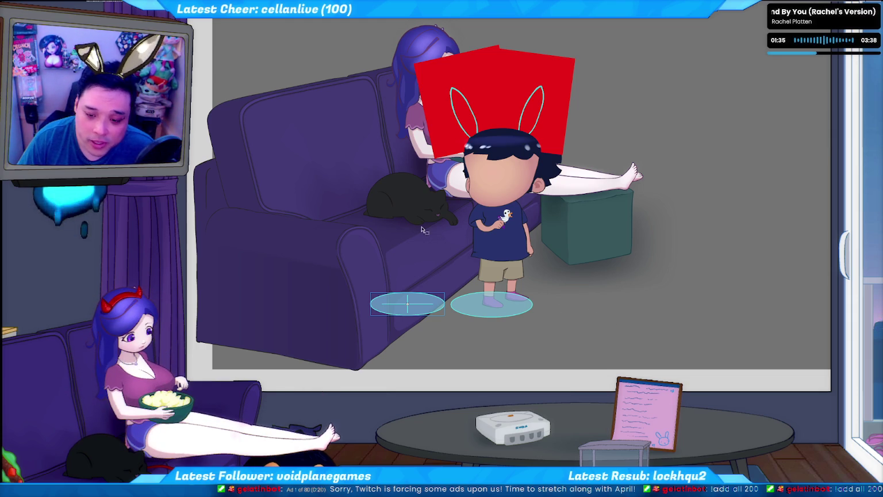
pyautogui.click(623, 309)
pyautogui.click(521, 276)
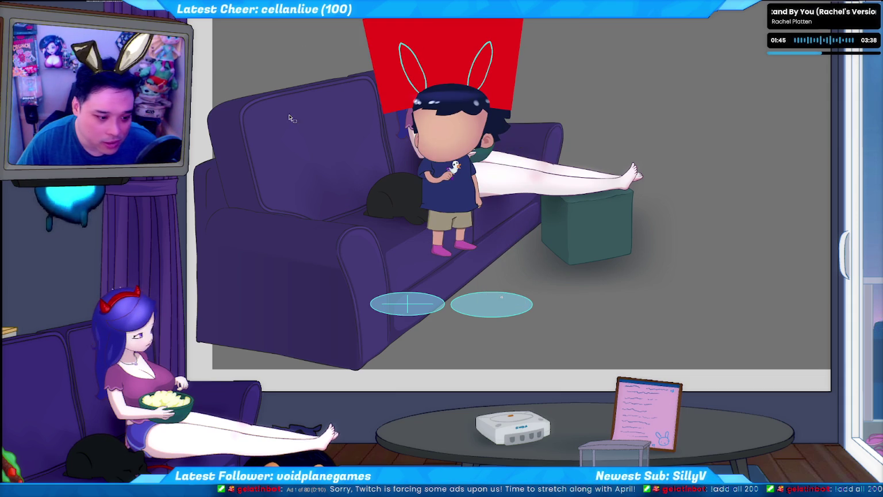
# Step: Back in authoring, drag the character right on its keyframe and preview to frame 32
pyautogui.hotkey('ctrl', 'w')
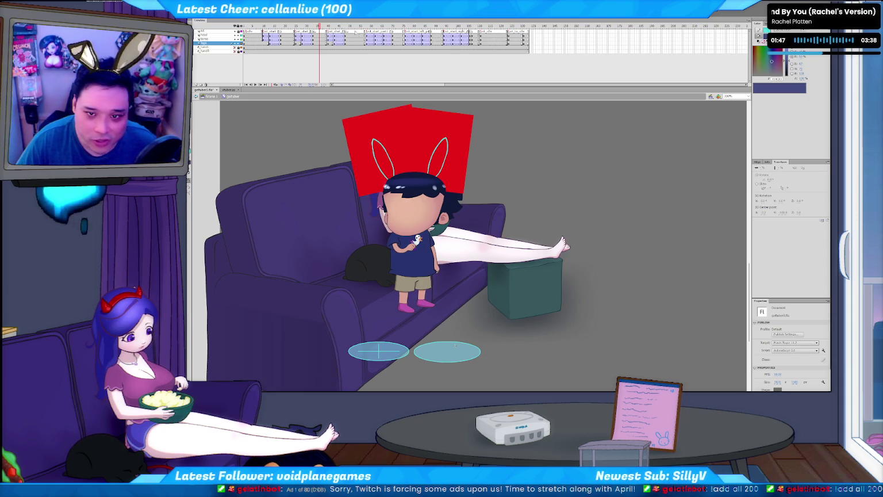
pyautogui.press('Return')
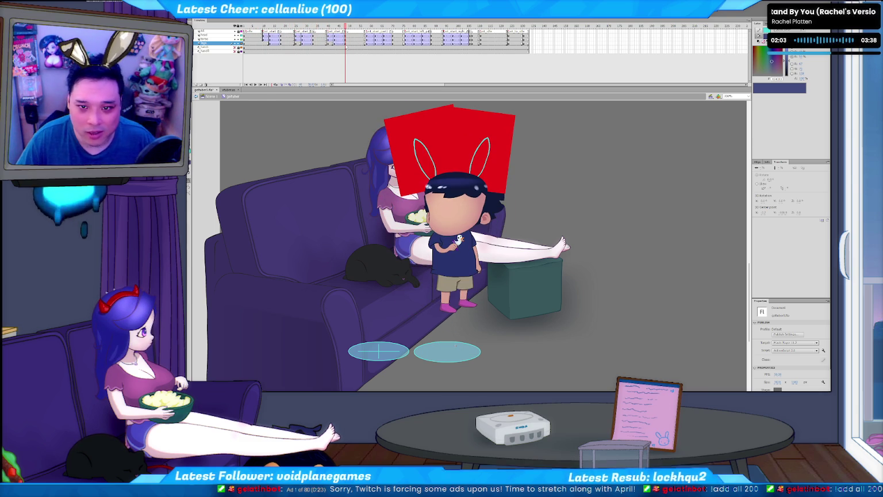
pyautogui.click(346, 43)
pyautogui.moveTo(458, 238); pyautogui.dragTo(492, 240)
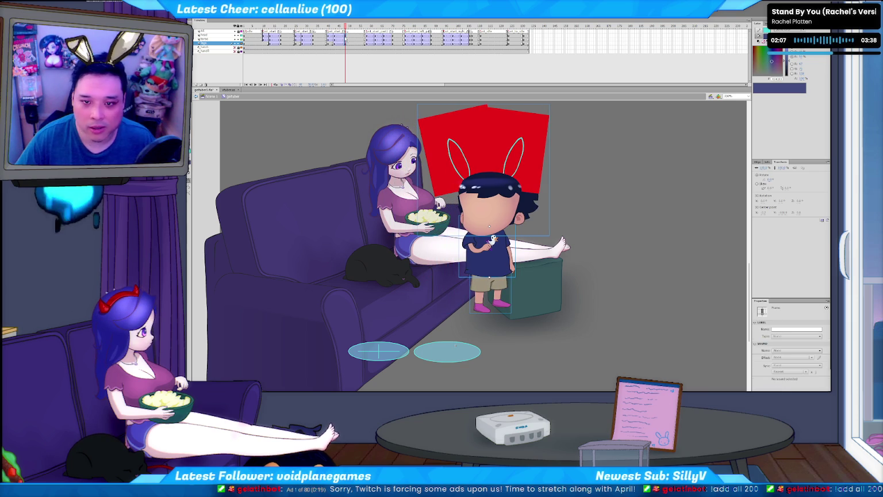
pyautogui.press('Return')
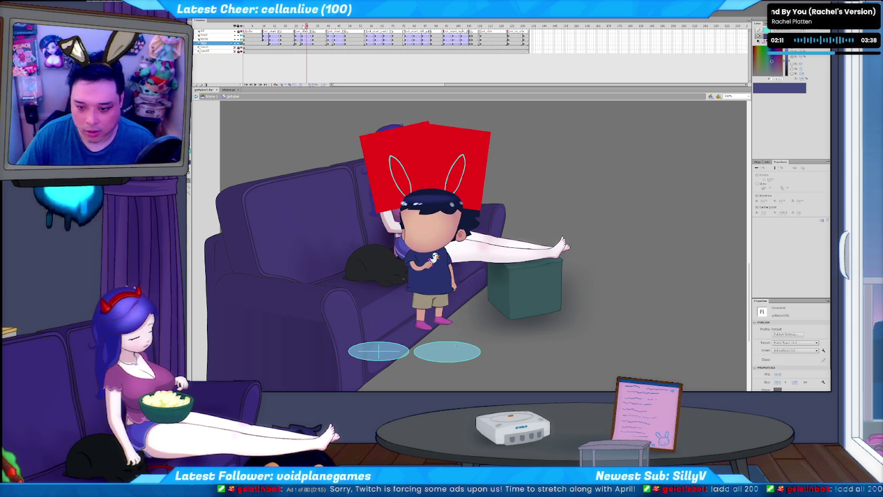
pyautogui.click(315, 52)
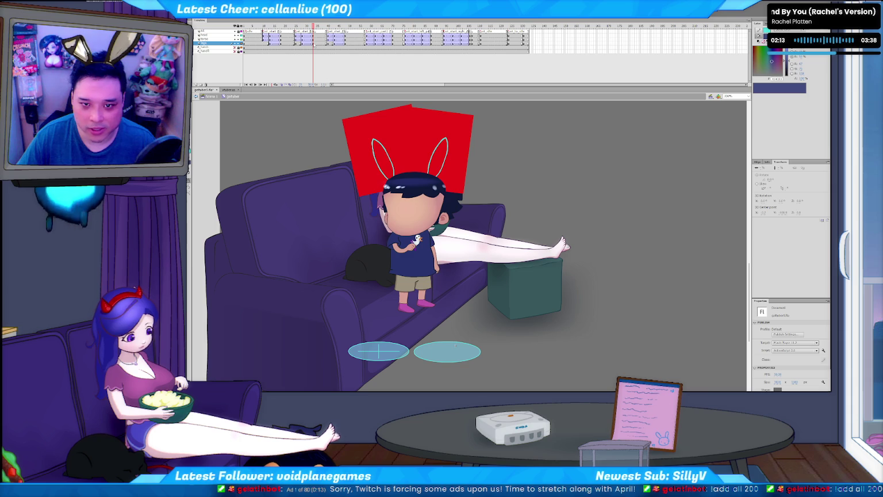
# Step: Nudge the legs and body left and right across keyframes to line up with the couch
pyautogui.click(314, 44)
pyautogui.press('Right')
pyautogui.press('Right')
pyautogui.press('Right')
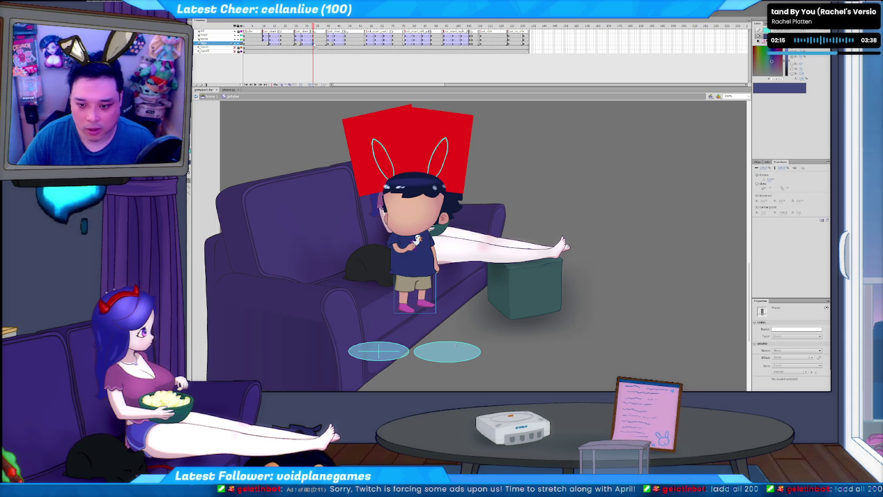
pyautogui.press('Right')
pyautogui.press('Right')
pyautogui.press('Right')
pyautogui.press('Right')
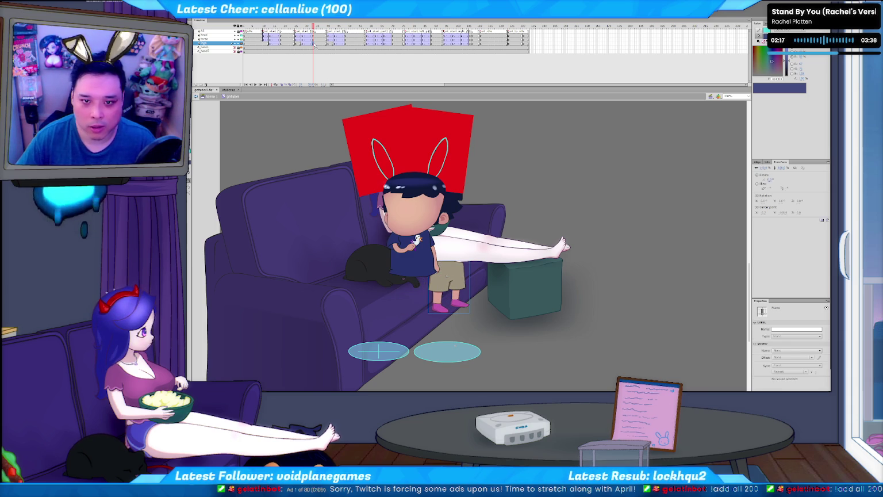
pyautogui.click(302, 44)
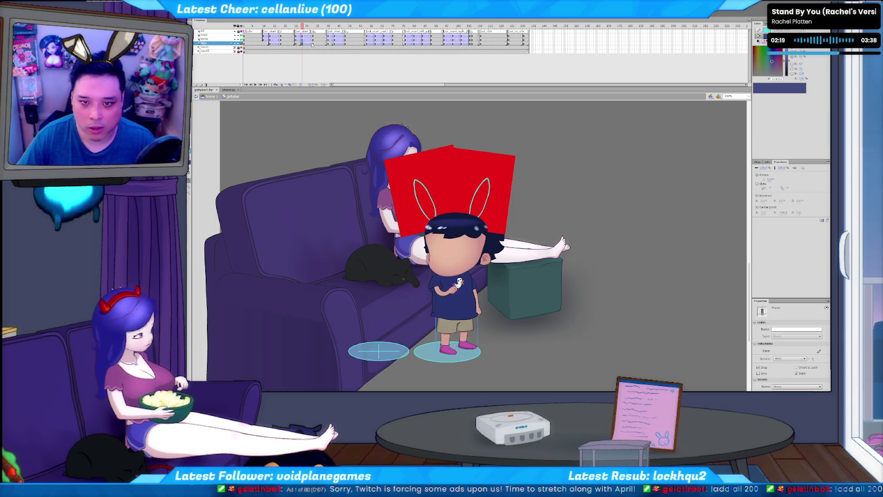
pyautogui.click(314, 45)
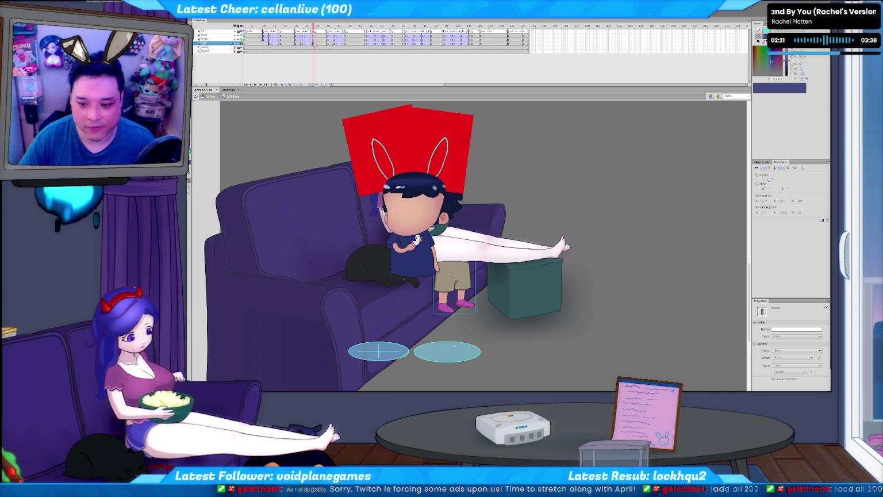
pyautogui.press('Left')
pyautogui.press('Left')
pyautogui.press('Left')
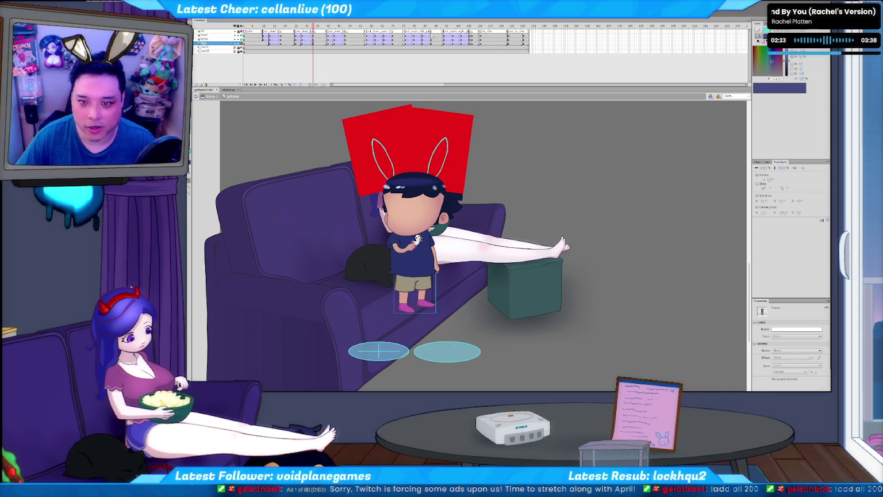
pyautogui.click(393, 44)
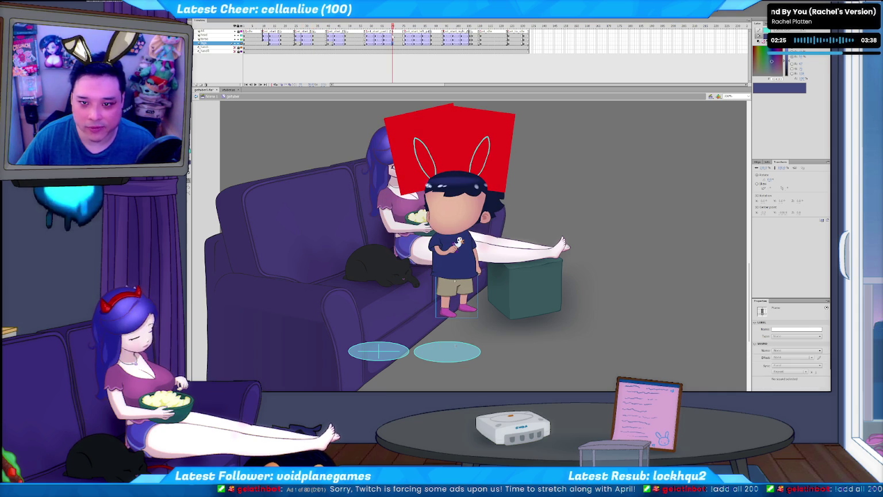
pyautogui.hotkey('shift', 'Right')
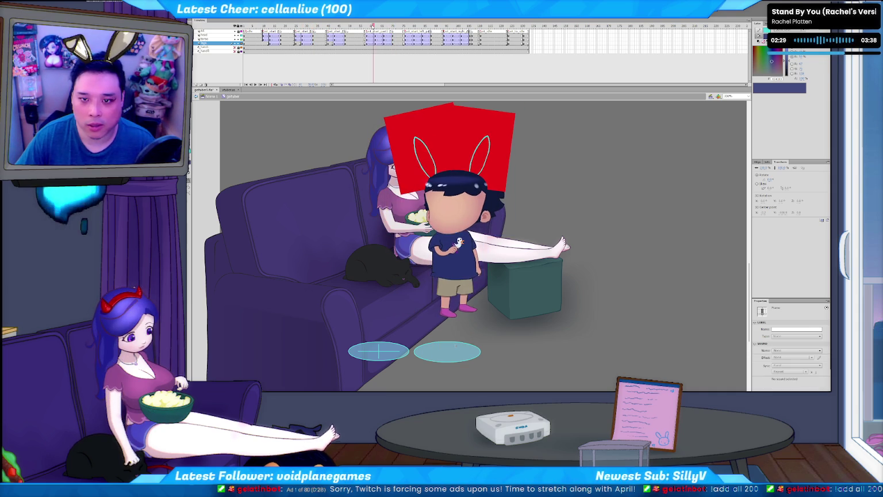
pyautogui.click(364, 44)
pyautogui.hotkey('ctrl', 'shift', 'a')
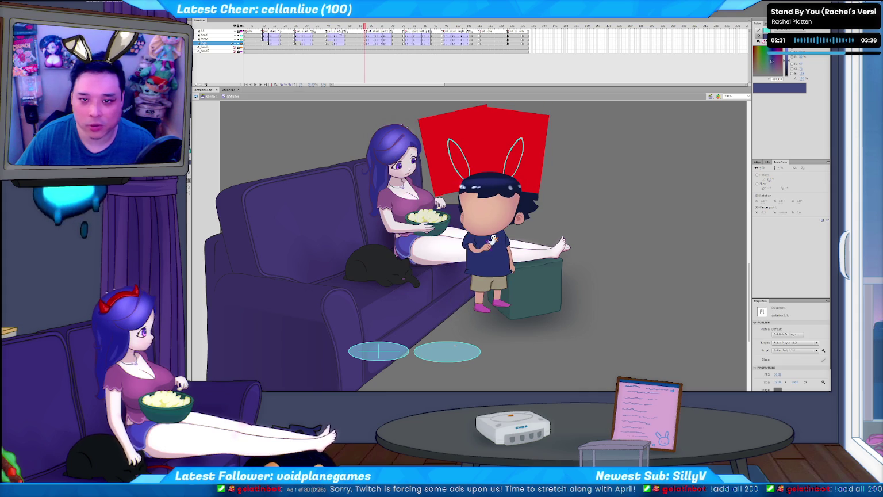
pyautogui.click(378, 31)
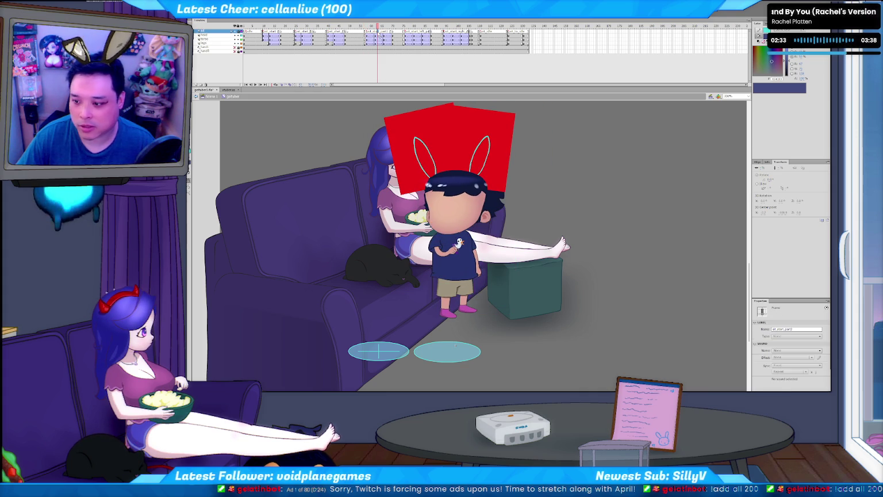
# Step: Preview the animation, then drag the character about 70 px right on the legs keyframe
pyautogui.moveTo(379, 34); pyautogui.dragTo(314, 42)
pyautogui.press('Return')
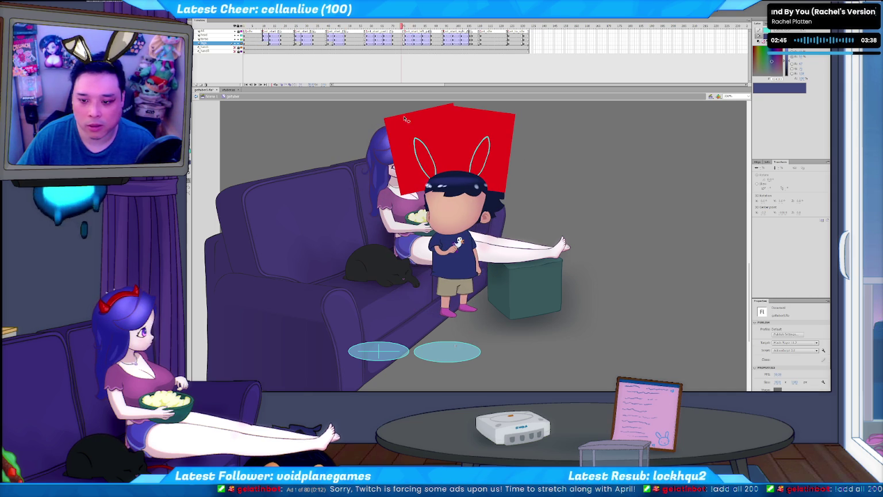
pyautogui.press('Return')
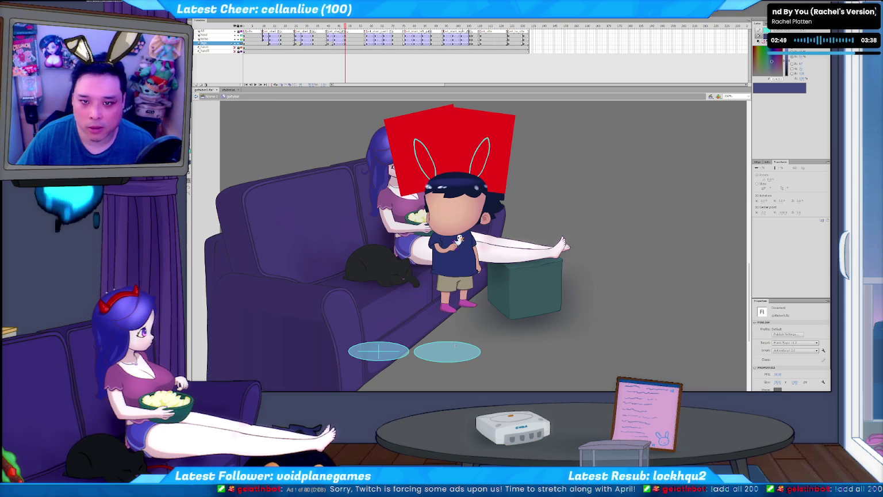
pyautogui.click(338, 30)
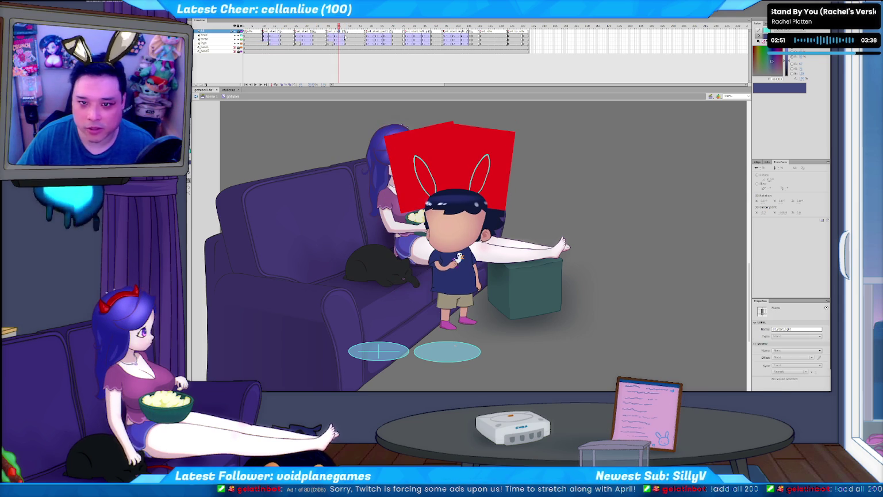
pyautogui.press('Return')
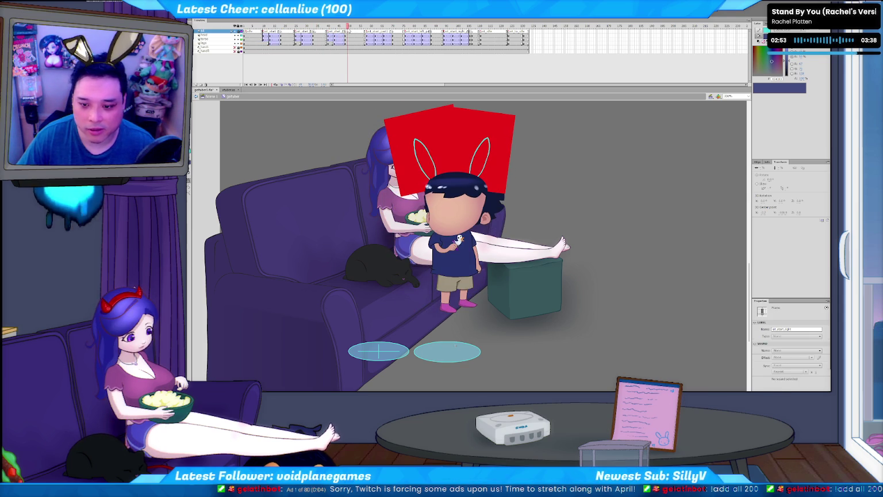
pyautogui.click(347, 41)
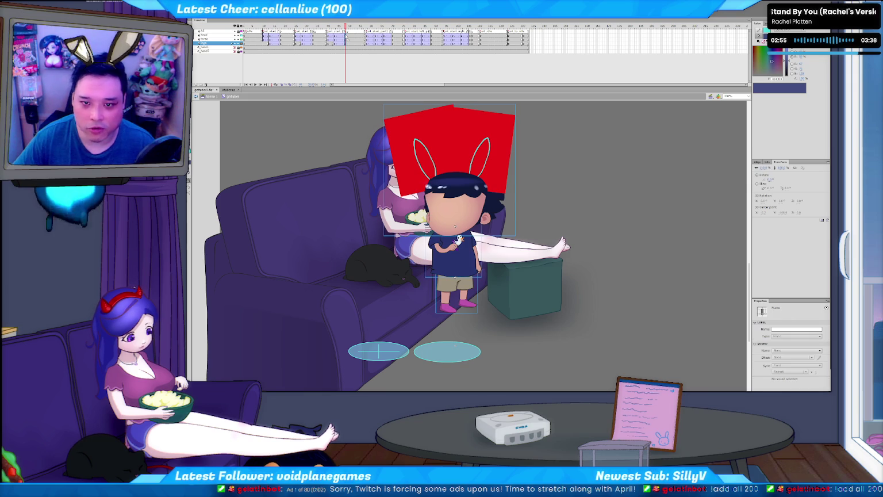
pyautogui.moveTo(455, 241); pyautogui.dragTo(494, 242)
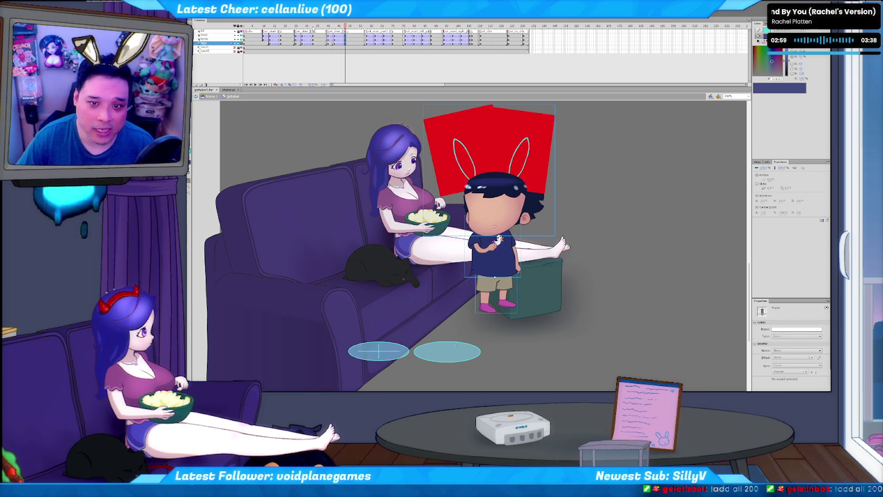
# Step: Replay the animation repeatedly to check the character's new alignment with the couch
pyautogui.press('Return')
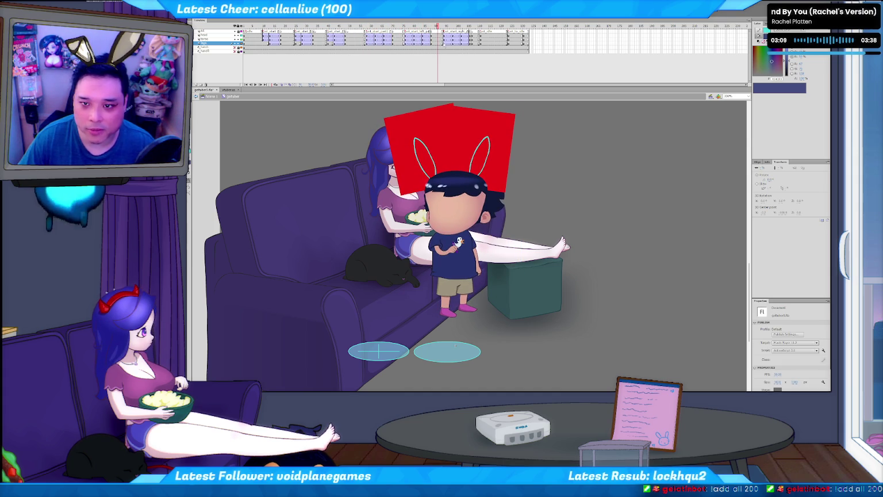
pyautogui.press('Return')
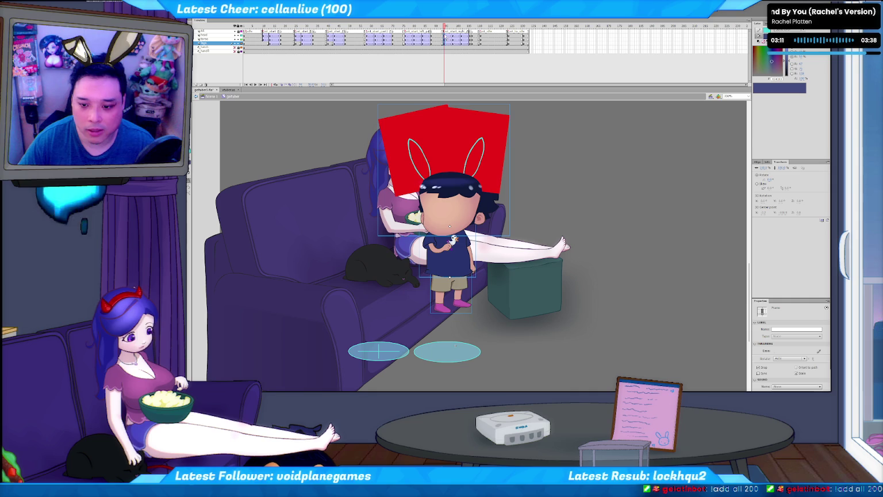
pyautogui.press('Return')
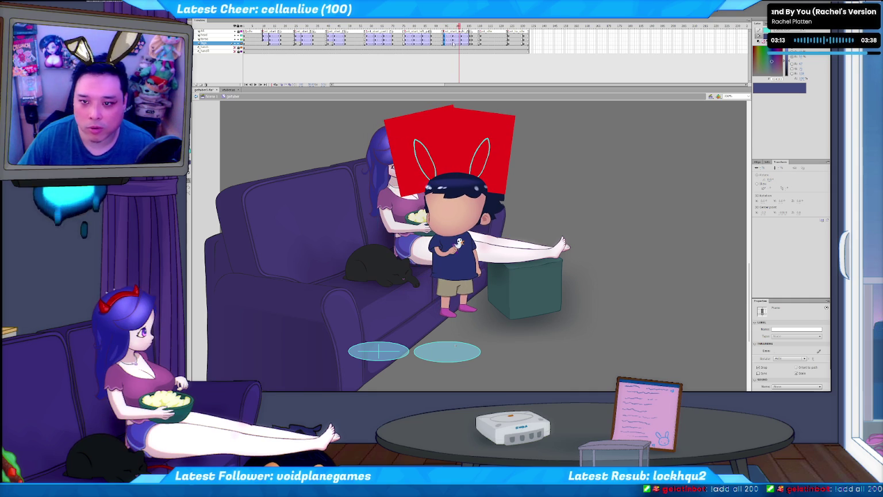
pyautogui.press('Return')
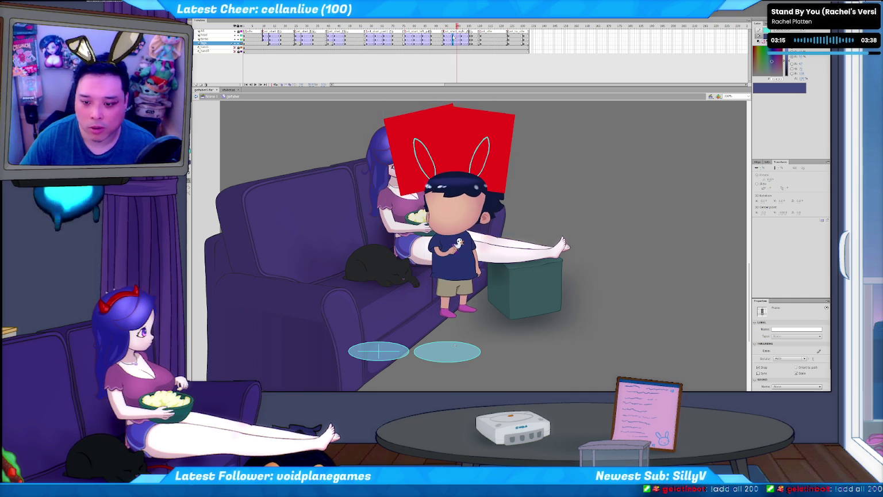
pyautogui.press('Return')
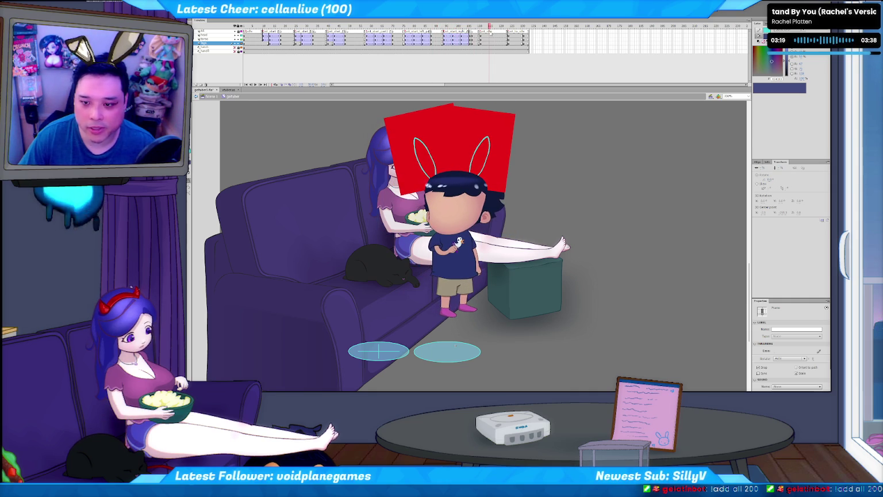
pyautogui.press('Return')
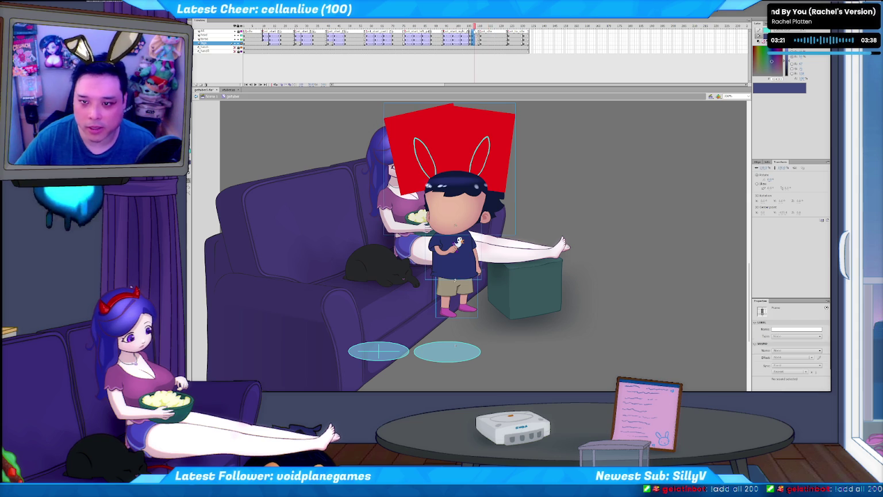
pyautogui.press('Return')
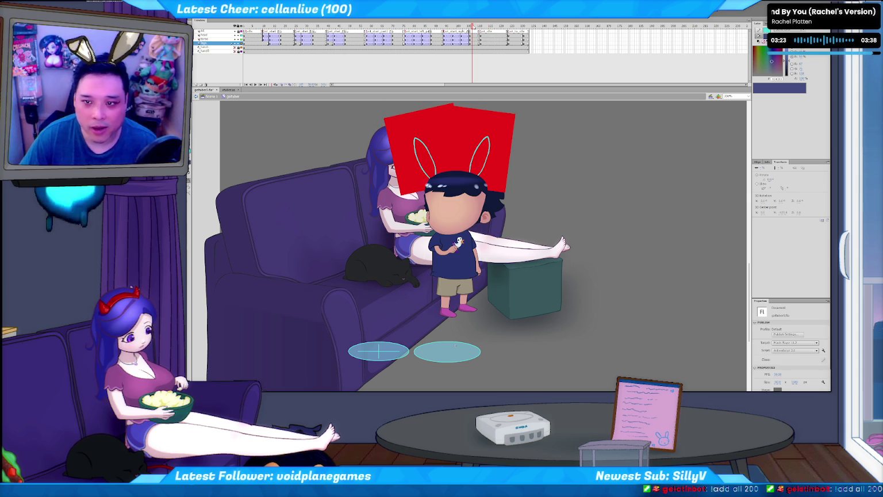
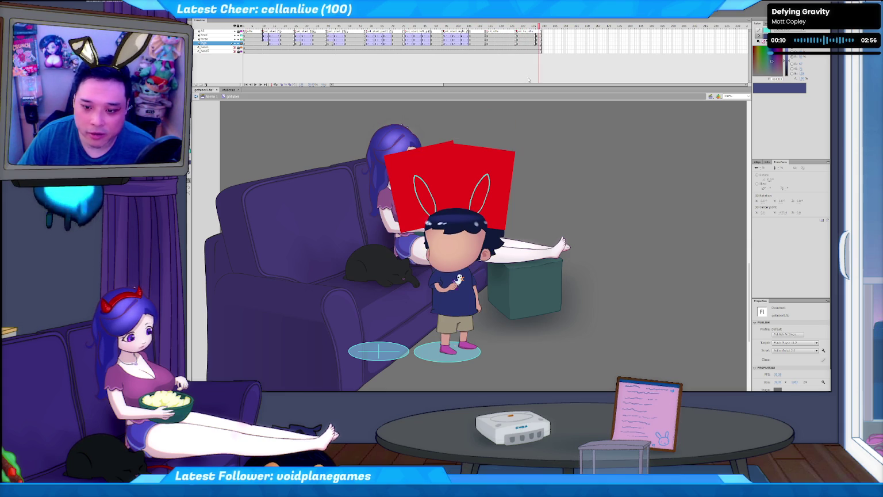
# Step: Create a classic tween on the legs layer and preview the slide into the final pose
pyautogui.click(528, 41)
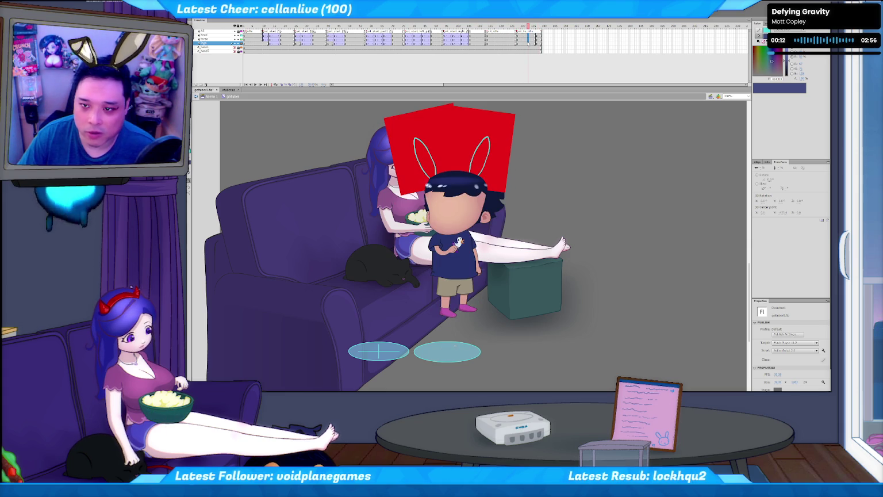
pyautogui.rightClick(528, 42)
pyautogui.click(551, 58)
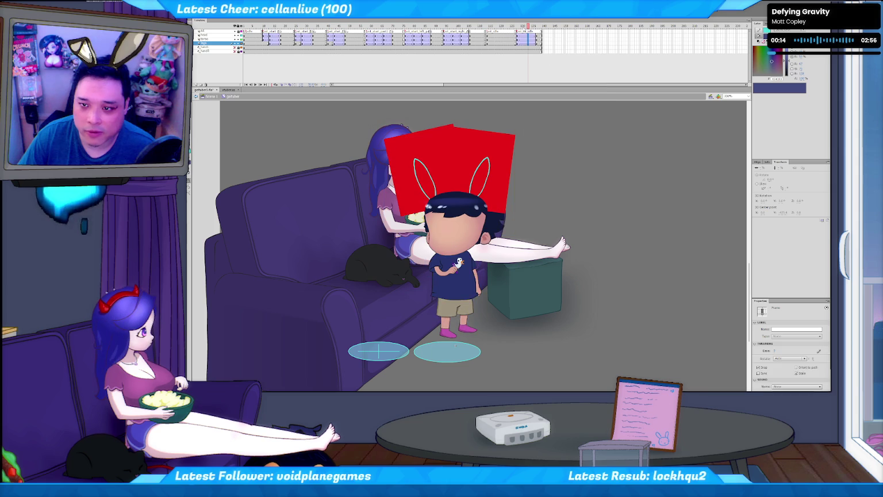
pyautogui.press('Return')
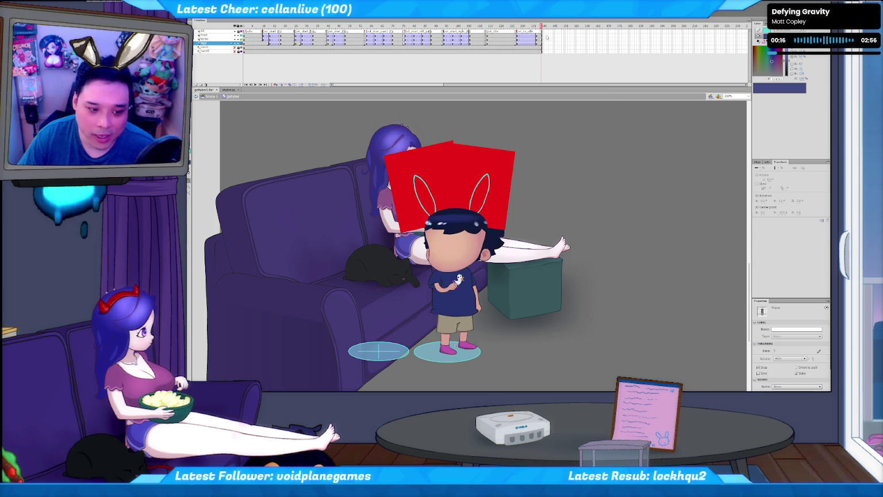
pyautogui.moveTo(546, 38); pyautogui.dragTo(519, 36)
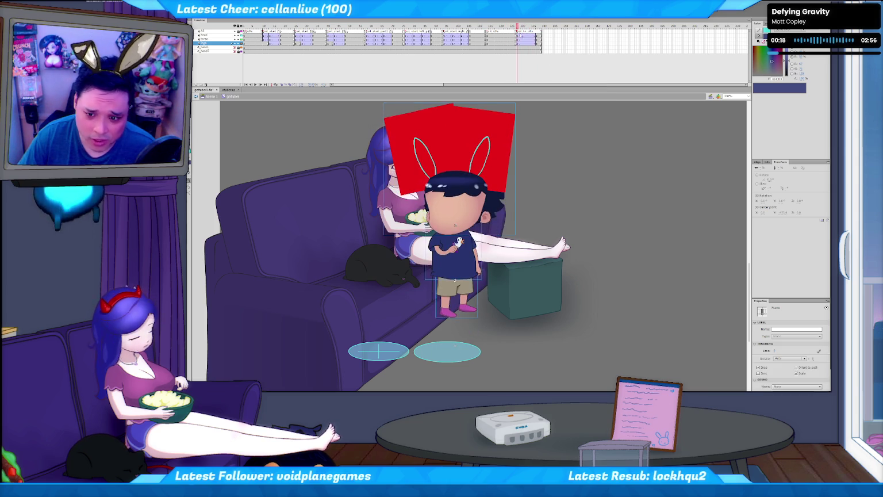
pyautogui.press('Return')
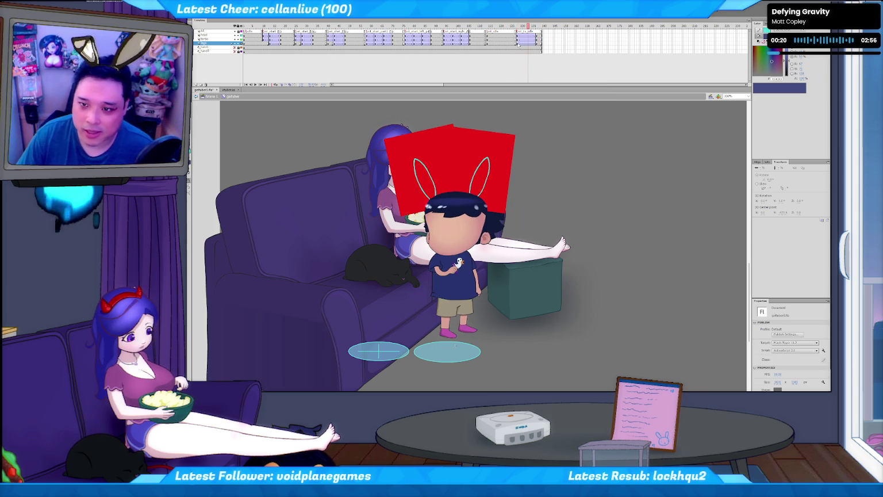
# Step: Step through the tween frame by frame on the head, legs and hand layers
pyautogui.click(518, 43)
pyautogui.click(518, 35)
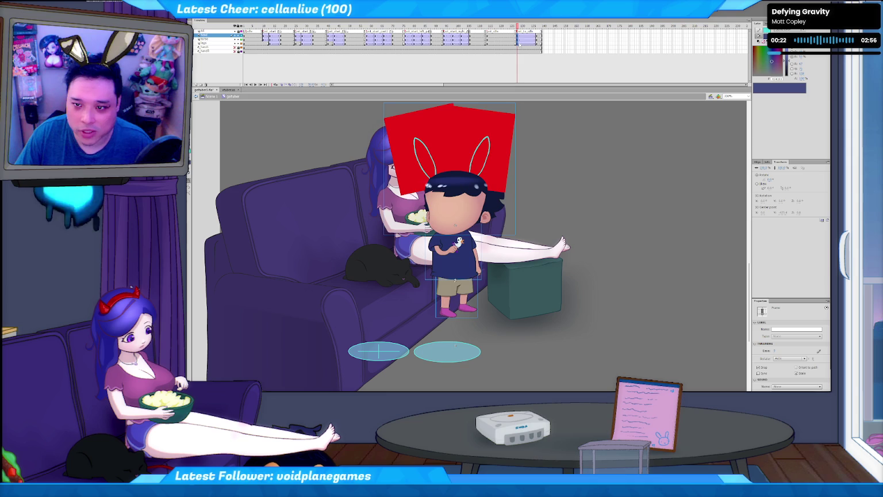
pyautogui.press('.')
pyautogui.click(520, 43)
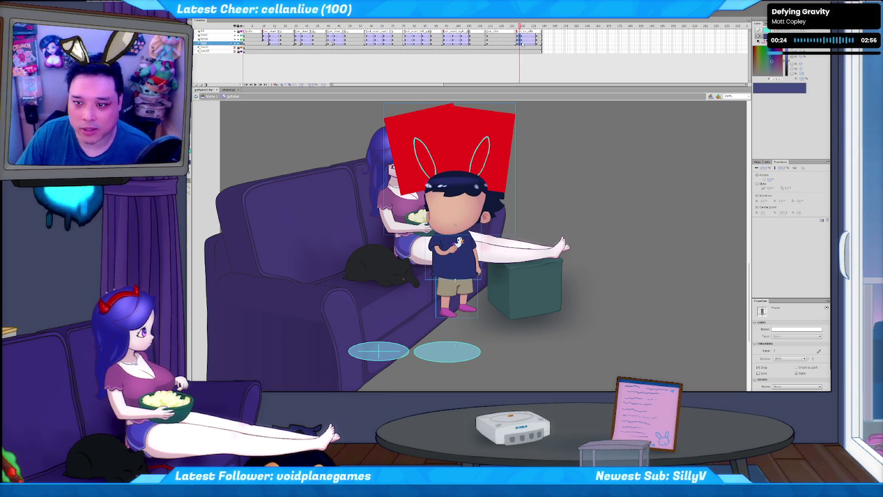
pyautogui.press('.')
pyautogui.click(530, 52)
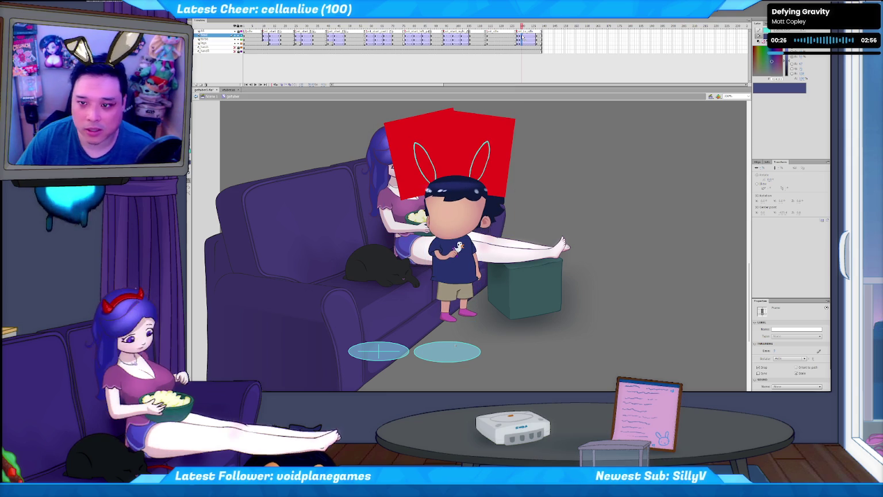
pyautogui.click(526, 49)
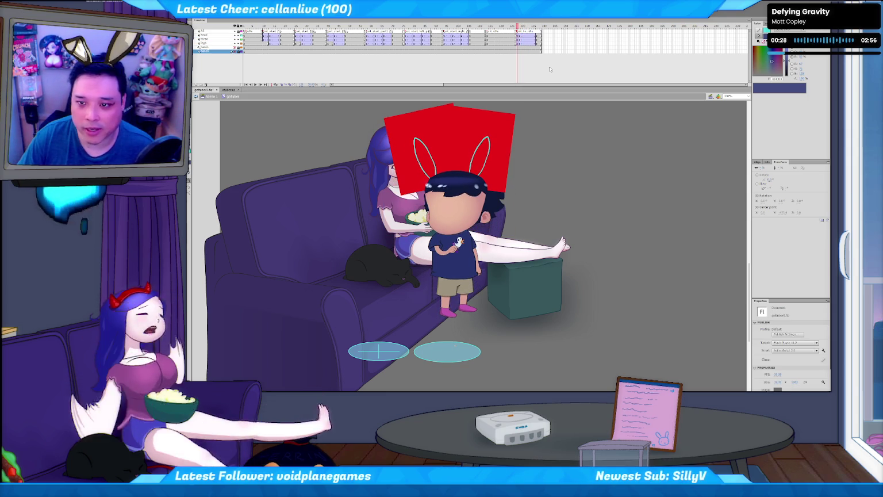
# Step: Extend the bottom hand layer to the tween's end with F5 and preview the animation
pyautogui.press('F5')
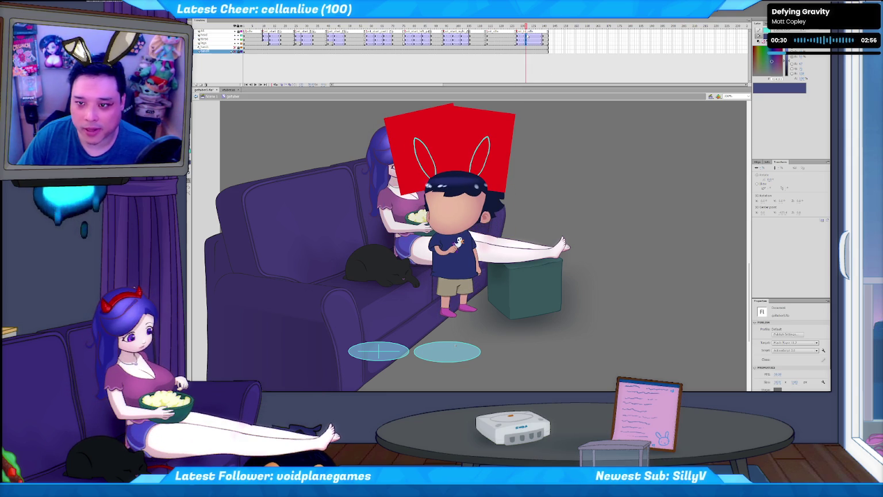
pyautogui.click(527, 42)
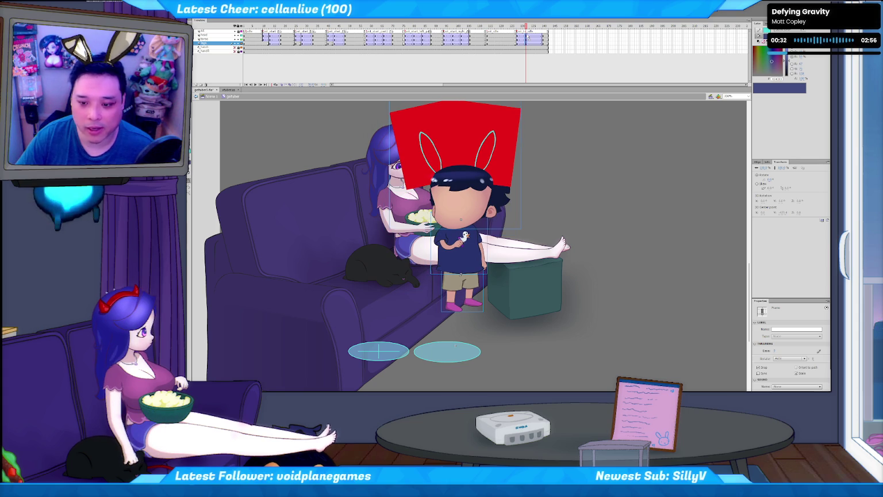
pyautogui.press('Return')
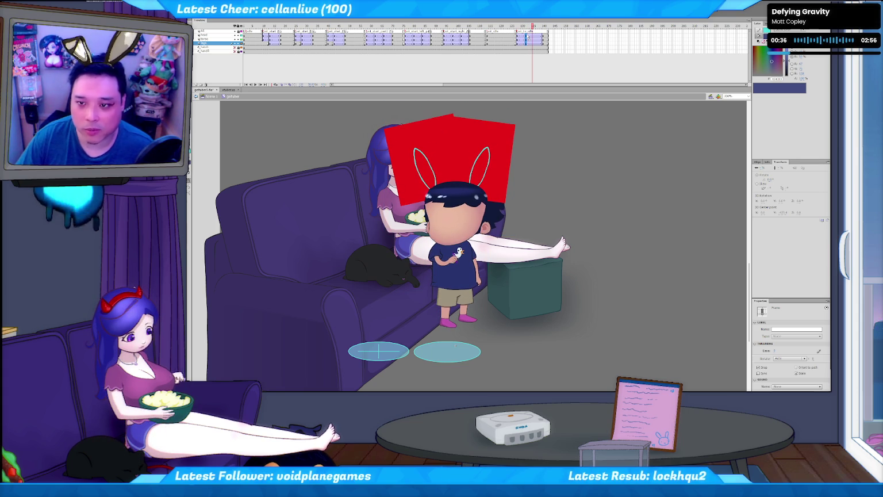
pyautogui.click(529, 58)
pyautogui.click(526, 35)
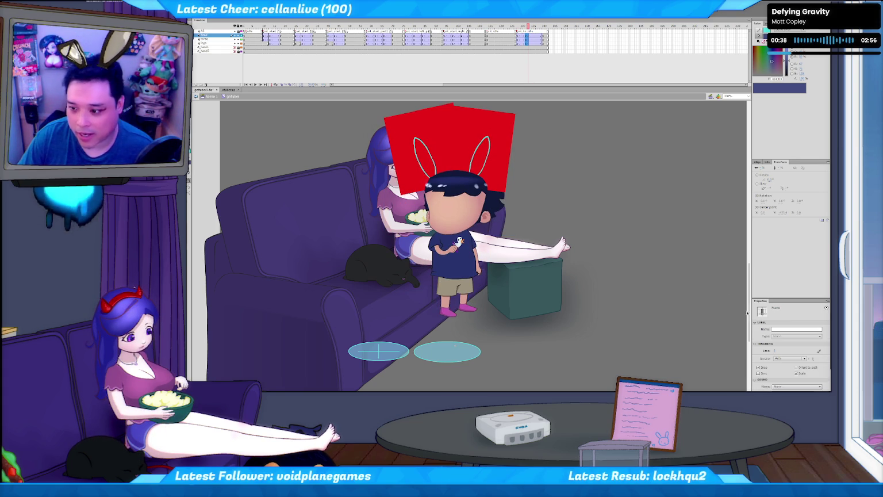
pyautogui.click(818, 351)
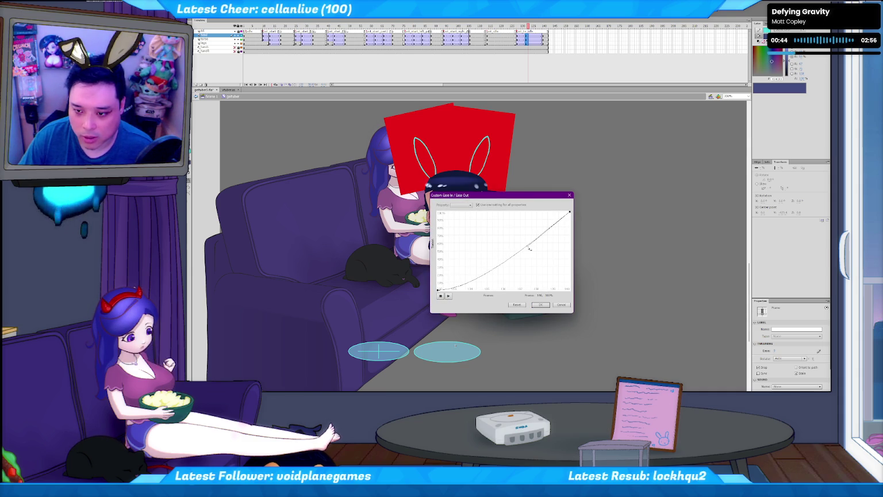
pyautogui.click(540, 304)
pyautogui.click(611, 282)
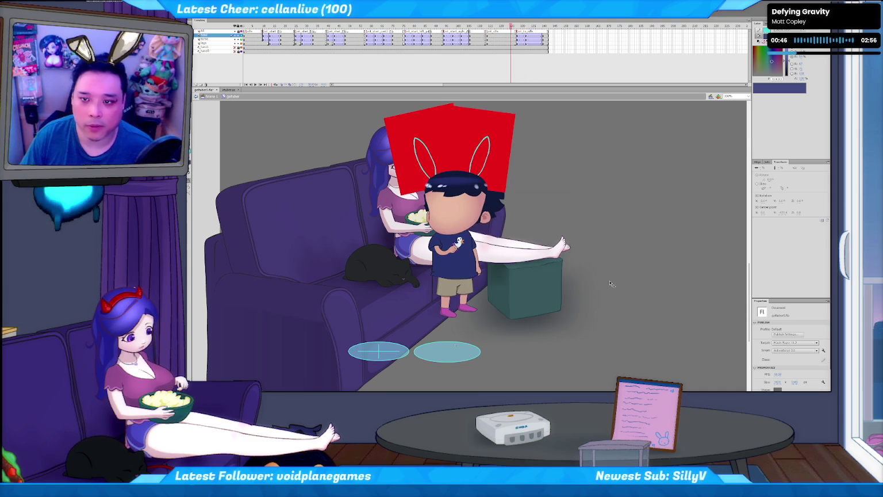
pyautogui.press('Return')
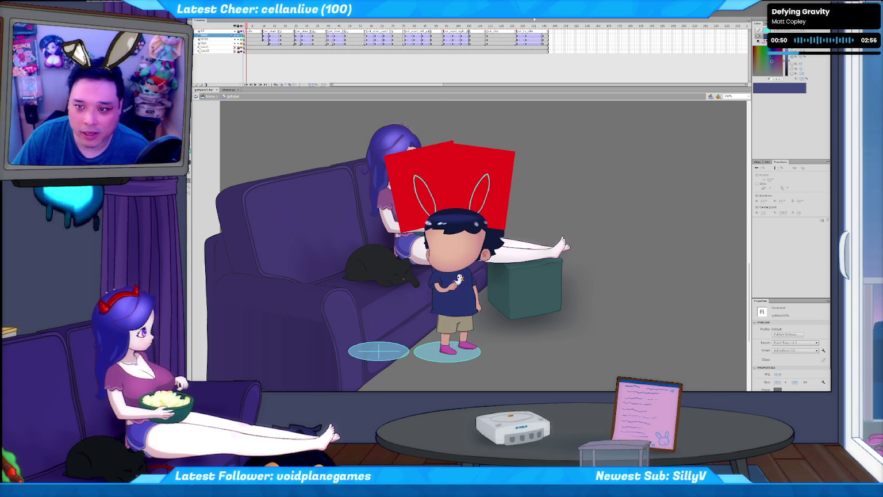
pyautogui.moveTo(544, 26)
pyautogui.mouseDown()
pyautogui.moveTo(551, 26)
pyautogui.moveTo(515, 26)
pyautogui.mouseUp()
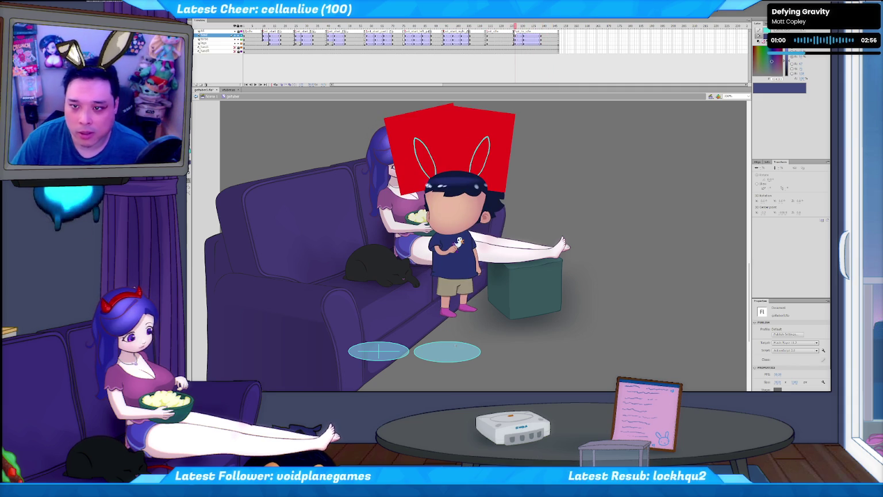
pyautogui.click(516, 30)
pyautogui.click(557, 70)
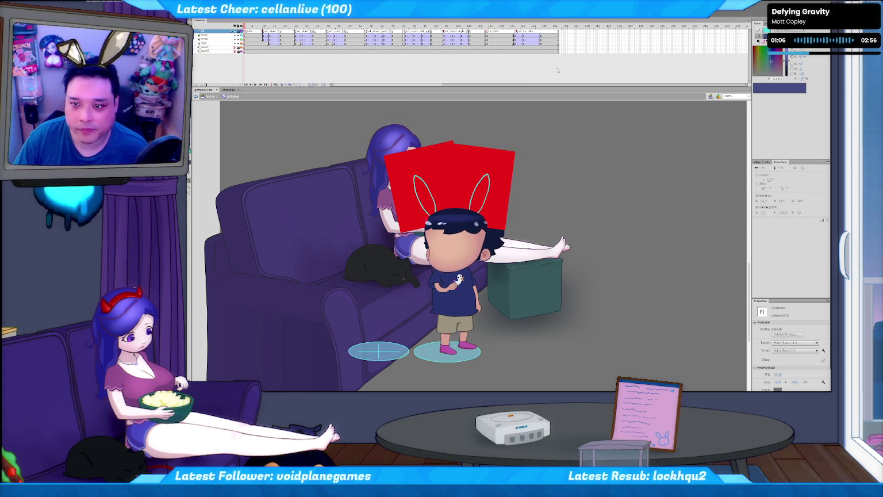
pyautogui.rightClick(285, 20)
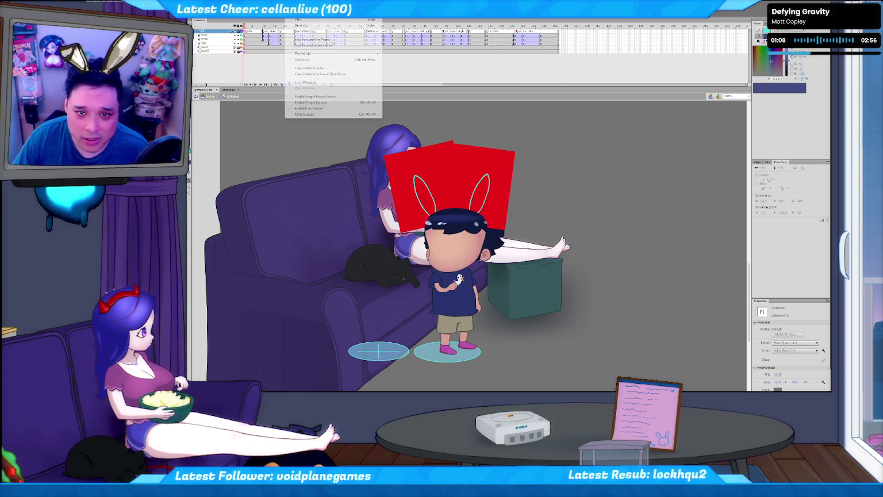
pyautogui.click(286, 81)
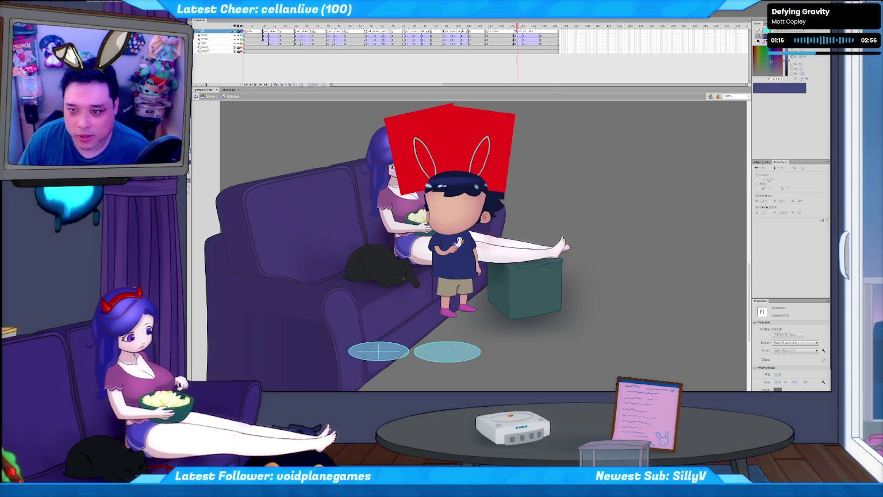
pyautogui.click(515, 43)
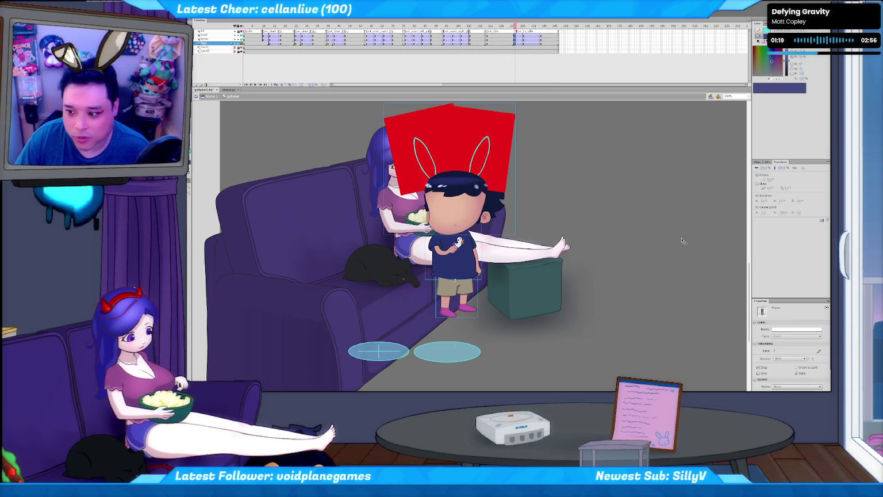
# Step: Bend the legs tween's custom ease curve into an ease-out shape, accept it, and preview
pyautogui.click(818, 350)
pyautogui.click(568, 213)
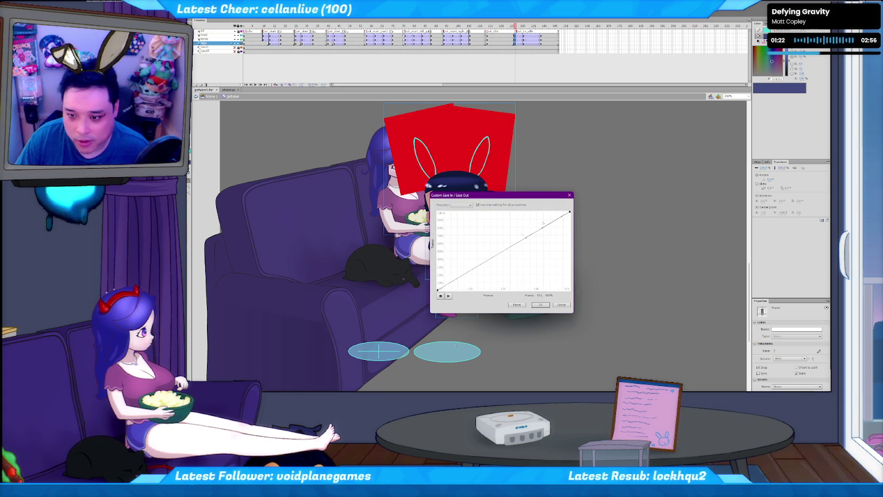
pyautogui.moveTo(523, 240); pyautogui.dragTo(538, 213)
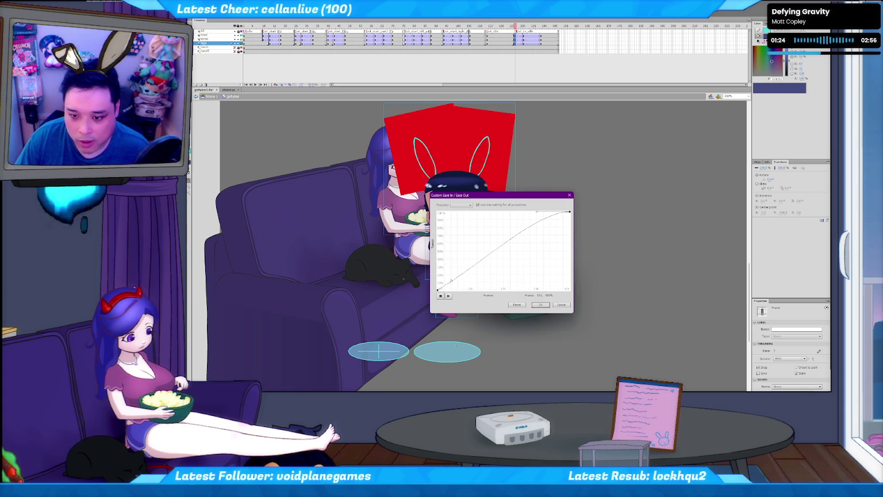
pyautogui.click(439, 290)
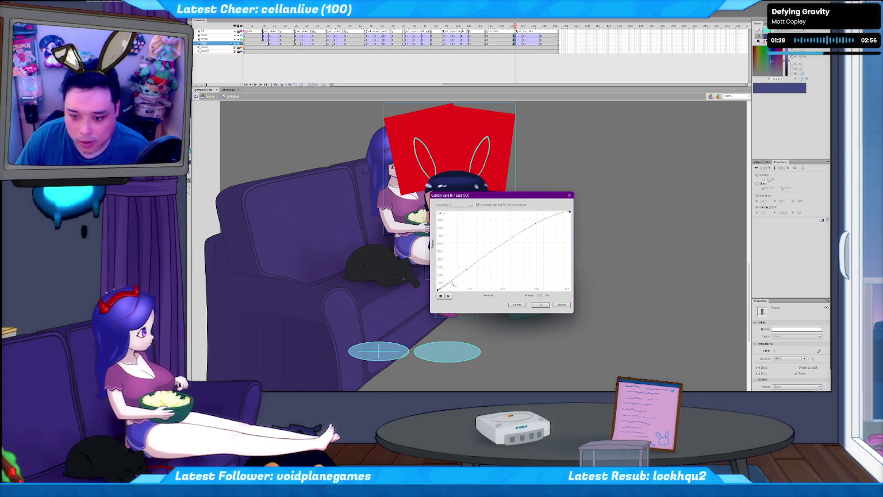
pyautogui.click(540, 304)
pyautogui.click(619, 187)
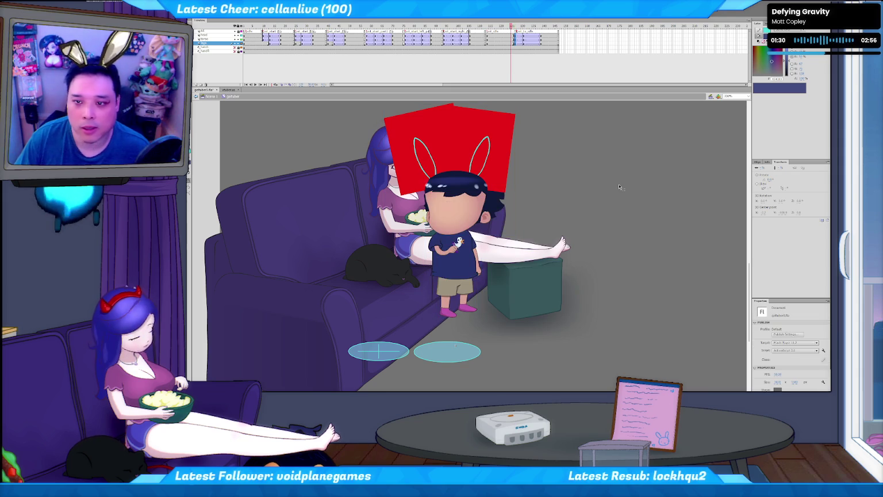
pyautogui.press('Return')
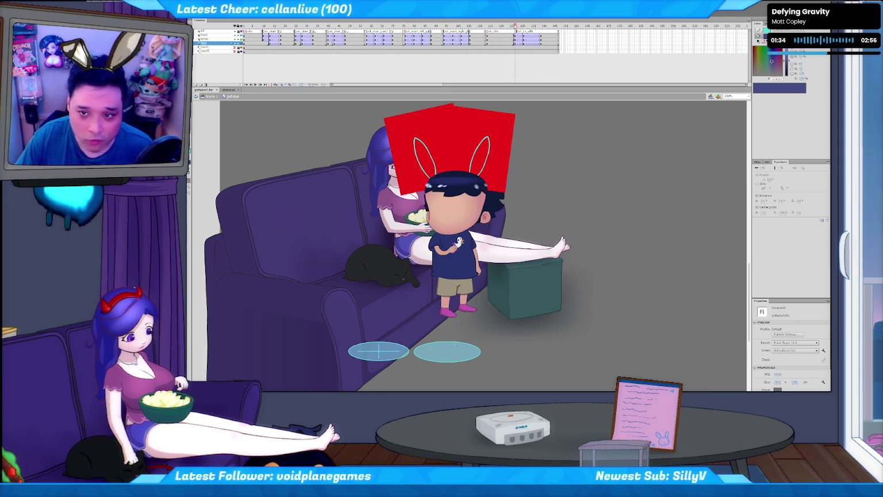
# Step: Replay the eased tween and compare the head and torso poses on neighbouring frames
pyautogui.click(515, 27)
pyautogui.press('Return')
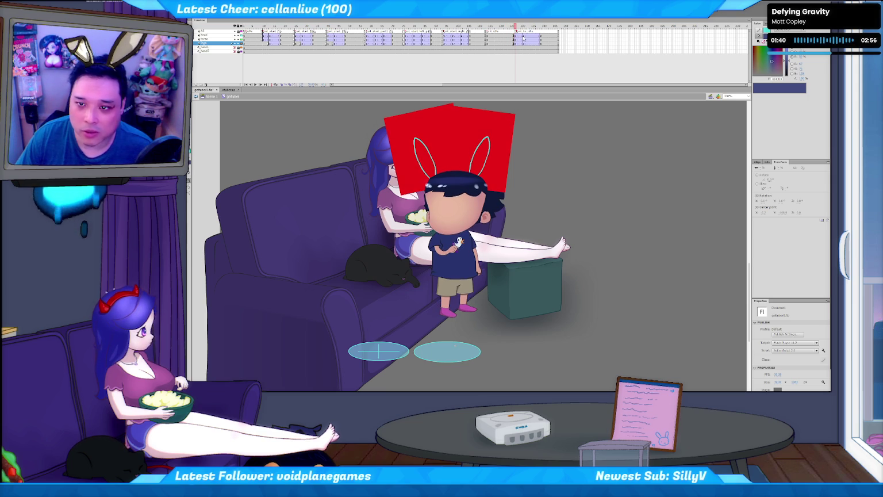
pyautogui.click(523, 35)
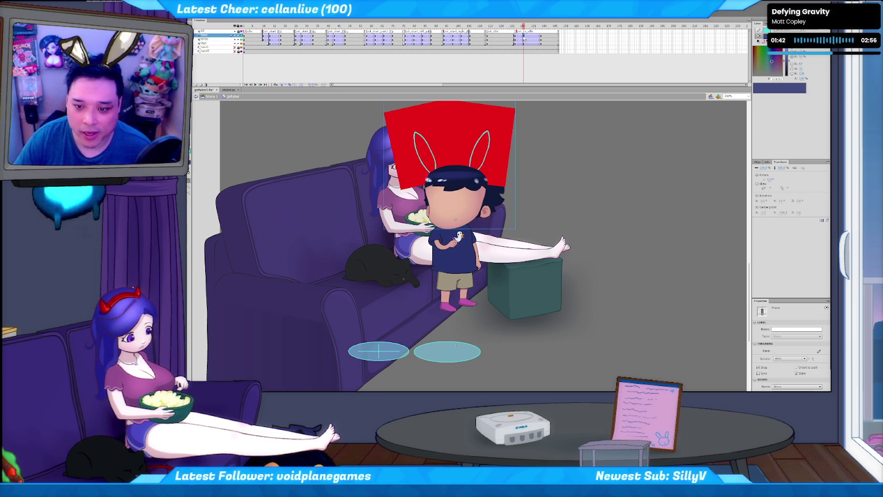
pyautogui.click(524, 38)
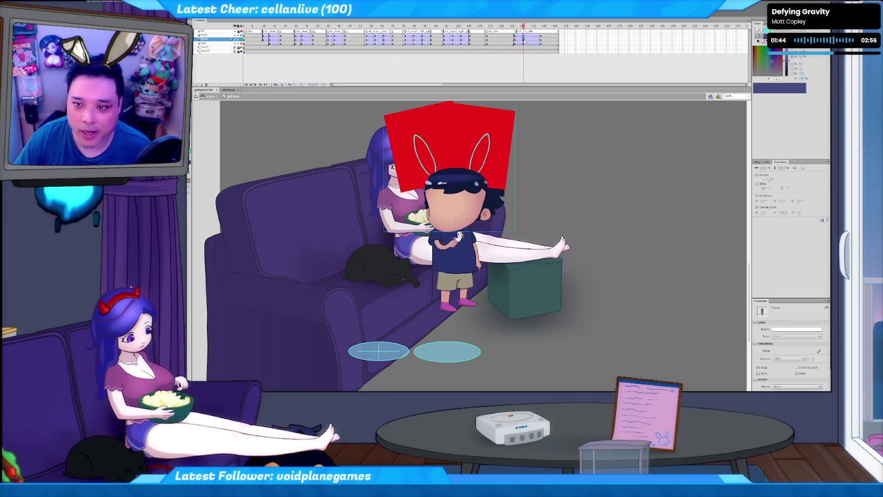
pyautogui.click(550, 76)
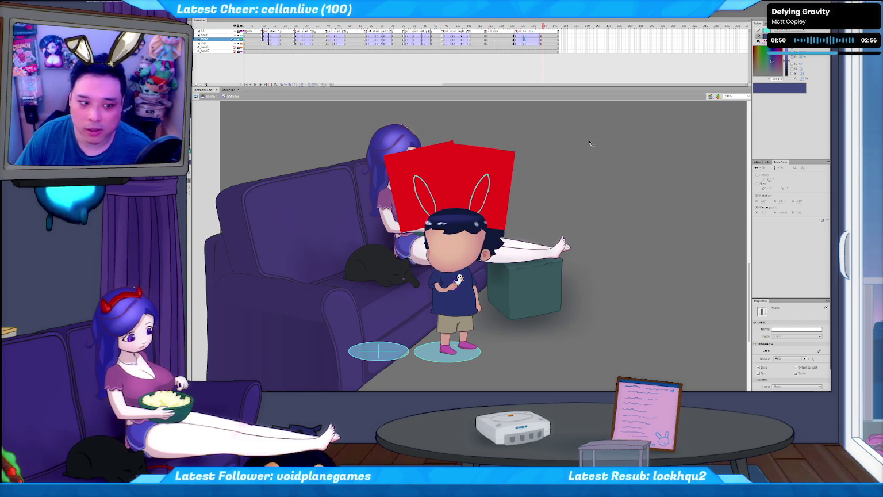
pyautogui.click(563, 80)
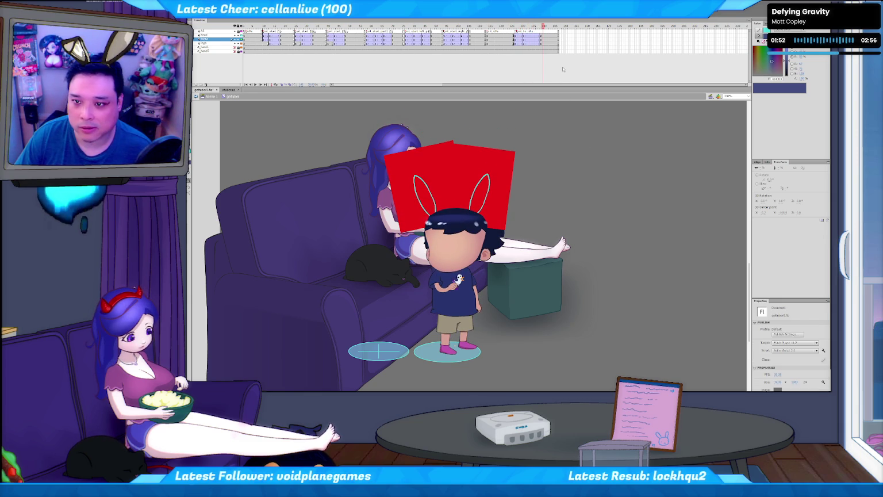
pyautogui.click(547, 39)
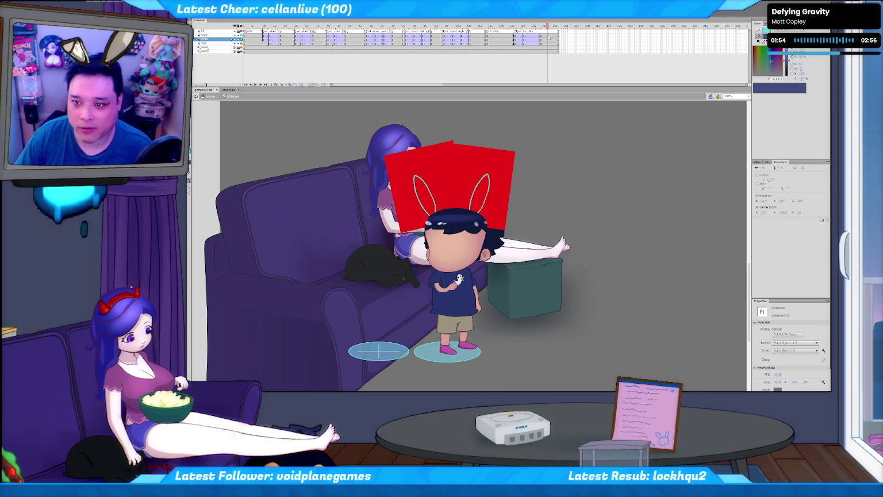
# Step: Add a classic tween to the legs layer and nudge the boy's head down slightly
pyautogui.click(547, 43)
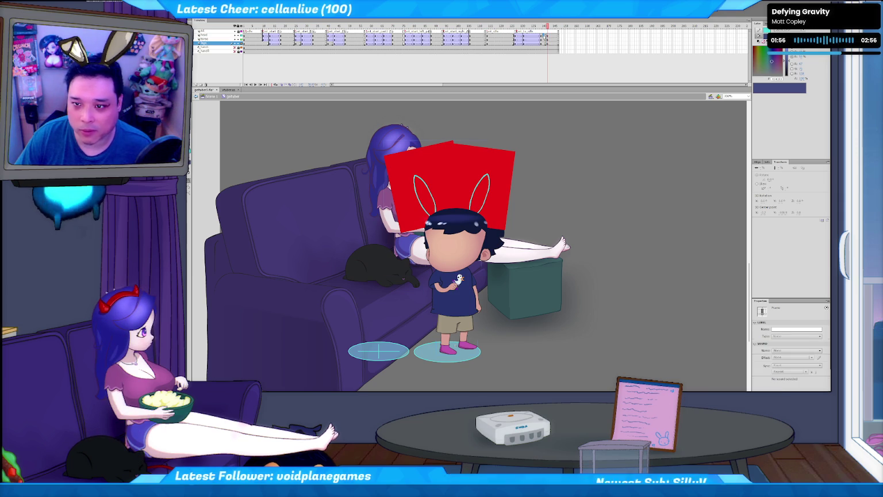
pyautogui.rightClick(543, 39)
pyautogui.click(598, 59)
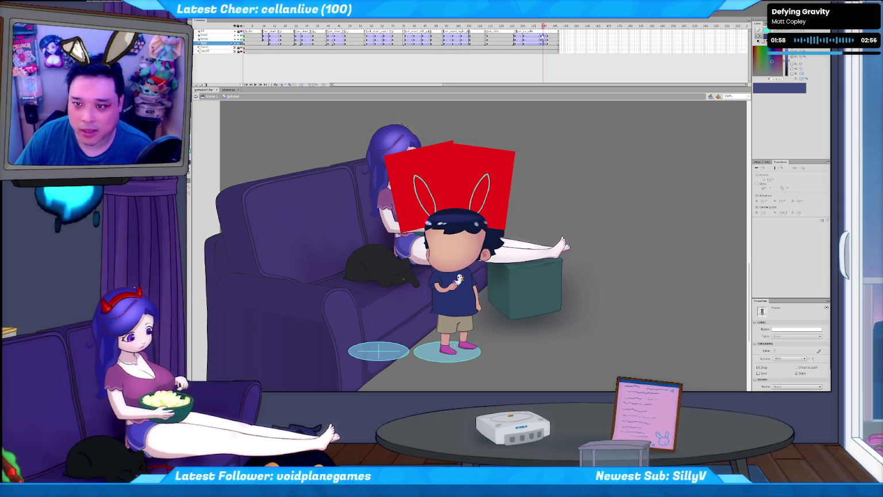
pyautogui.press('Down')
pyautogui.press('Down')
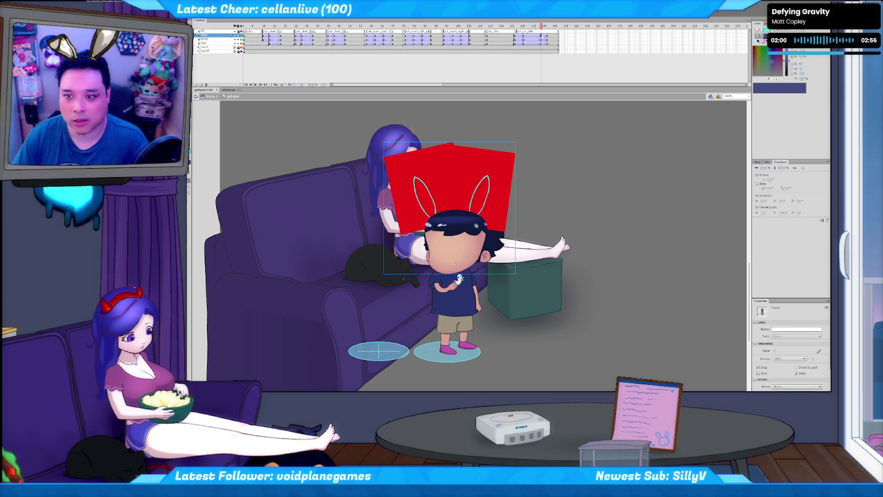
pyautogui.click(205, 38)
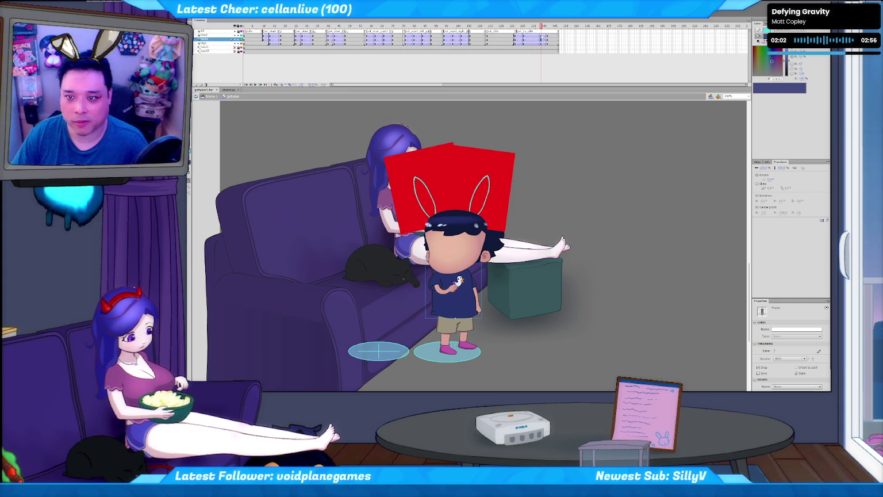
pyautogui.click(455, 264)
# Step: Scrub back and forth between the higher and lower standing poses to check the motion
pyautogui.press('.')
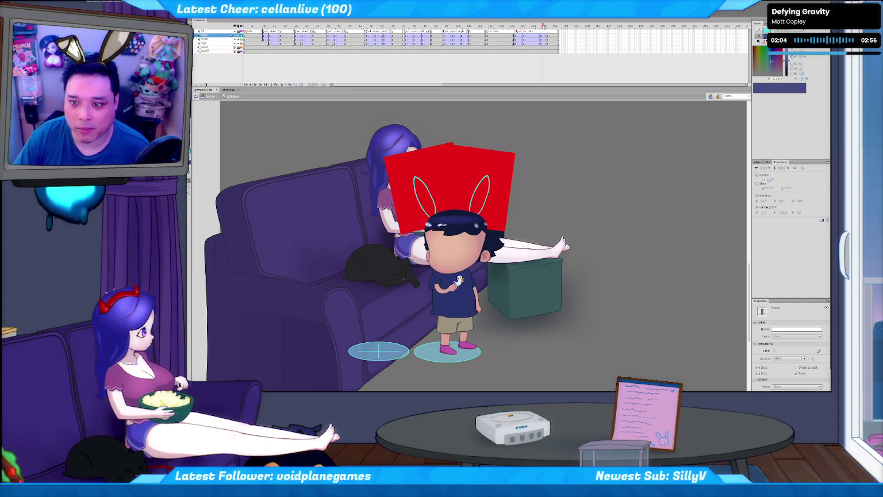
pyautogui.press(',')
pyautogui.press(',')
pyautogui.press(',')
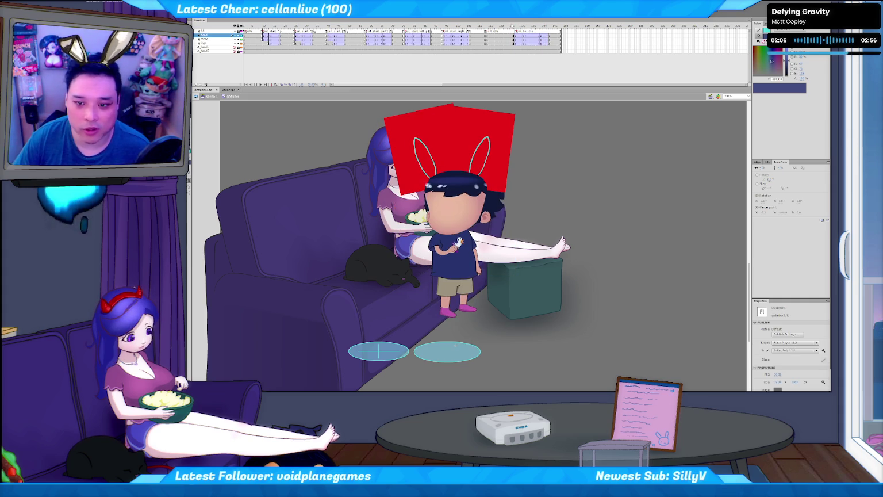
pyautogui.press('Return')
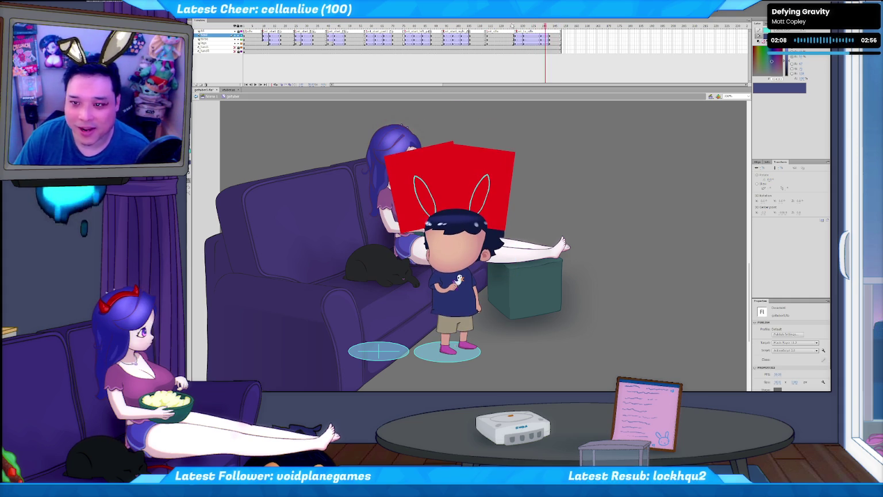
pyautogui.press(',')
pyautogui.press(',')
pyautogui.press(',')
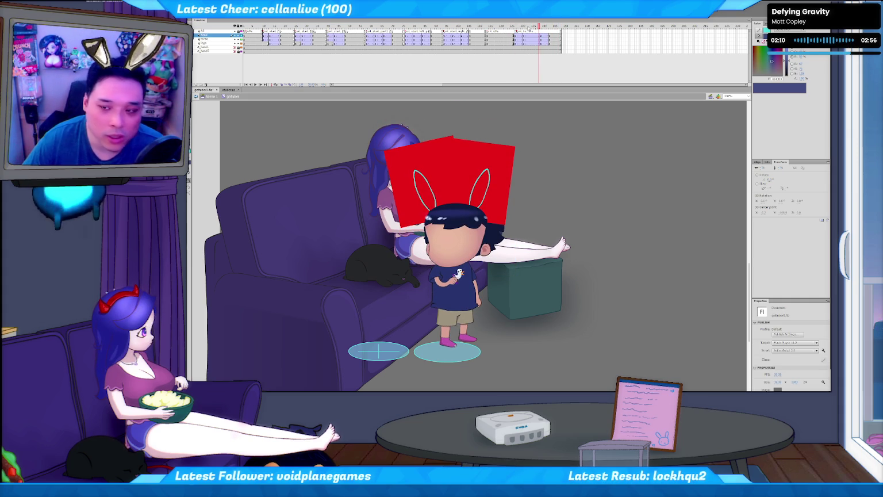
pyautogui.press(',')
pyautogui.press(',')
pyautogui.press(',')
pyautogui.press('Return')
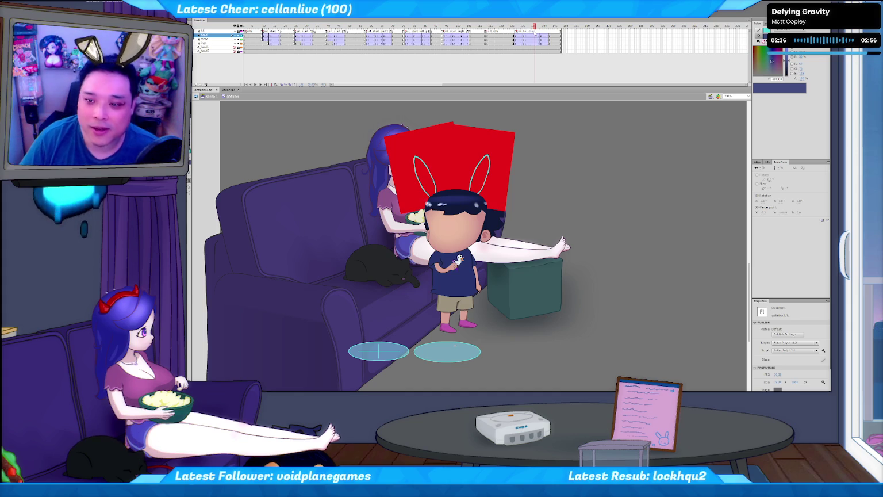
# Step: Preview the animation, then enter the legs HOLDER symbol from the stage
pyautogui.press('Return')
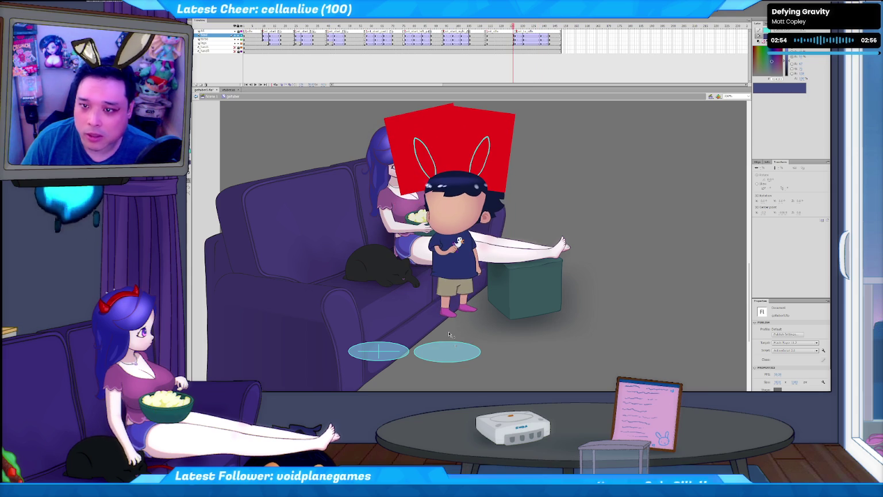
pyautogui.doubleClick(451, 297)
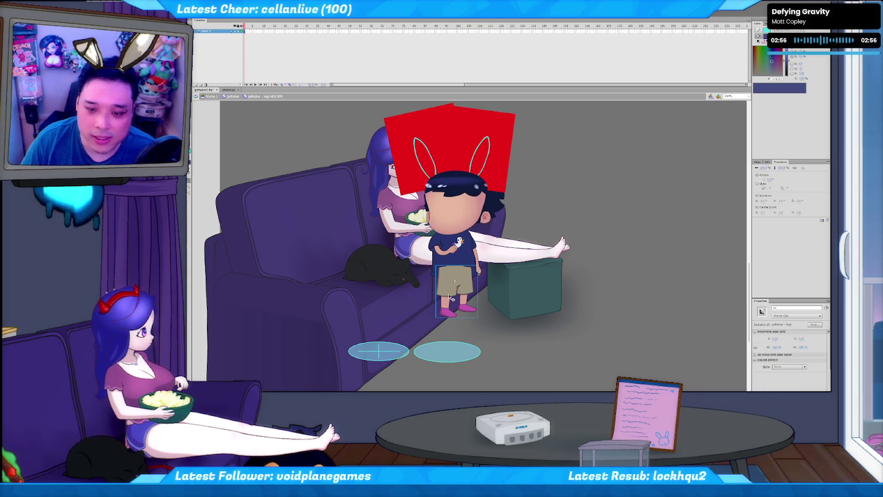
# Step: Enter the nested legs symbol, preview it, and select the top layer's sitting-pose keyframe
pyautogui.doubleClick(456, 284)
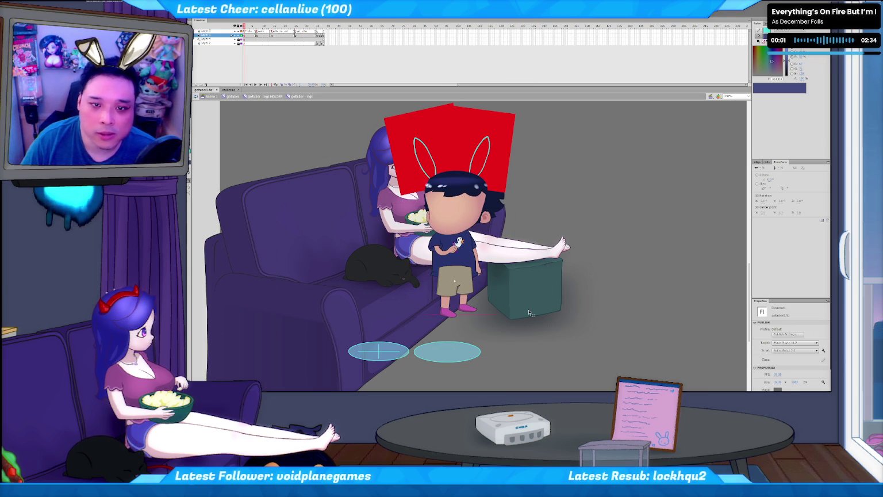
pyautogui.press('Return')
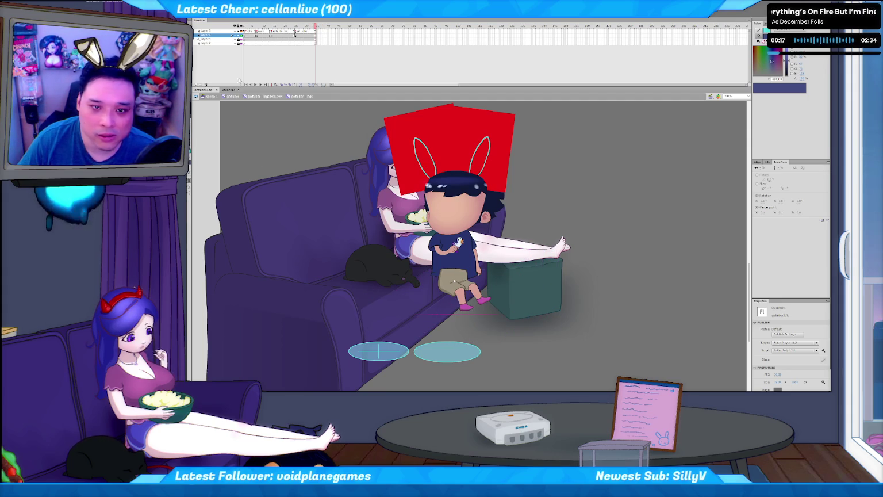
pyautogui.click(220, 44)
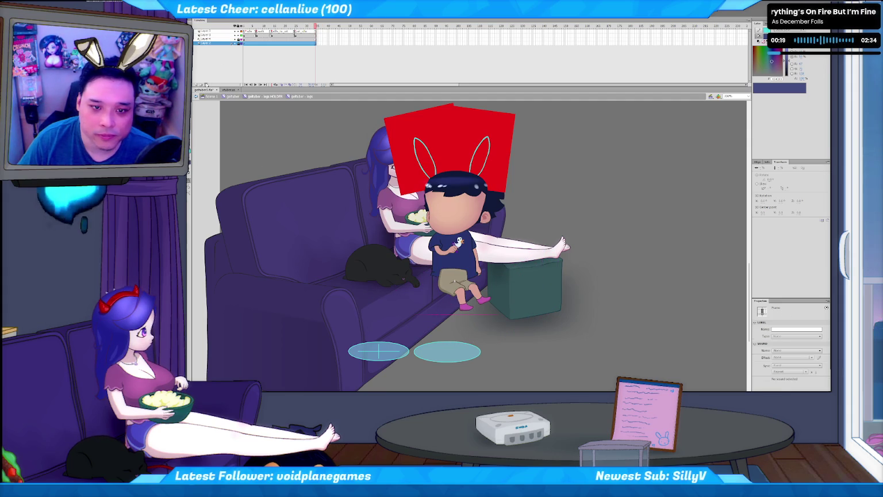
pyautogui.click(206, 86)
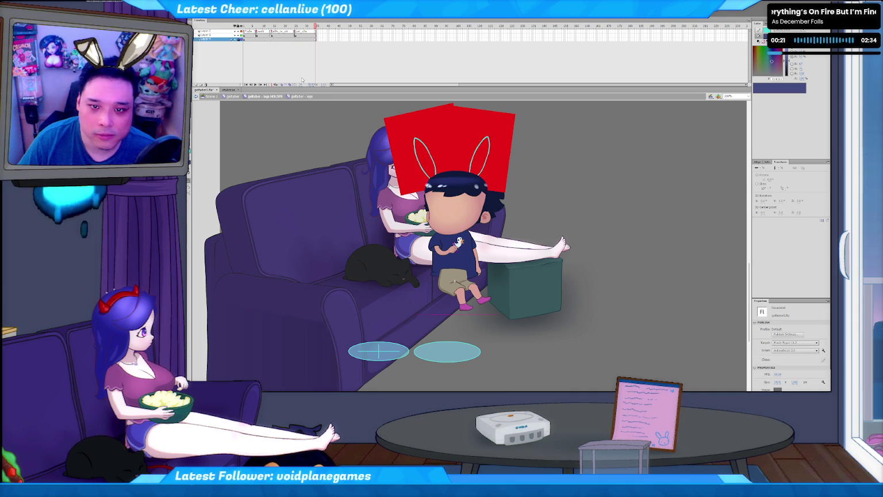
pyautogui.click(315, 35)
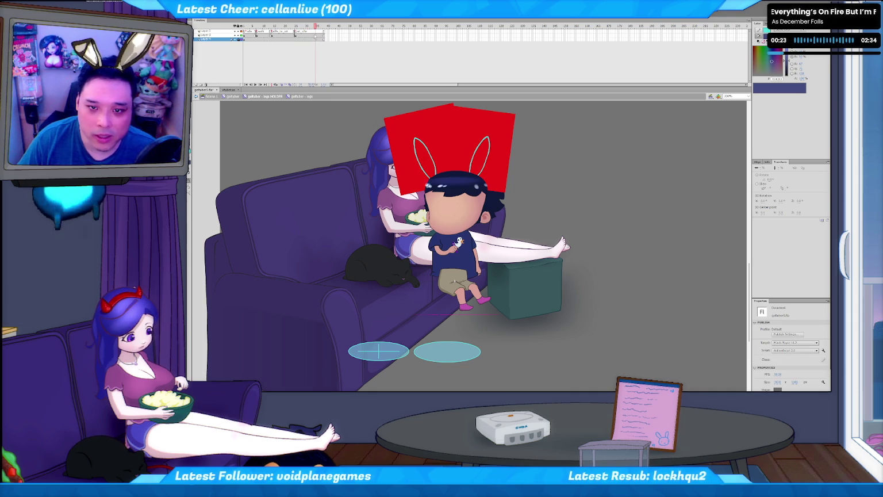
pyautogui.click(314, 36)
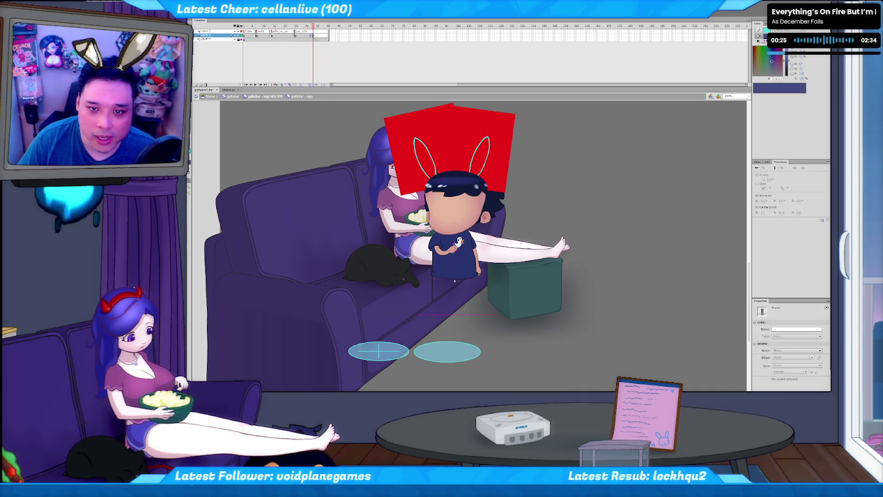
pyautogui.click(315, 36)
pyautogui.click(315, 31)
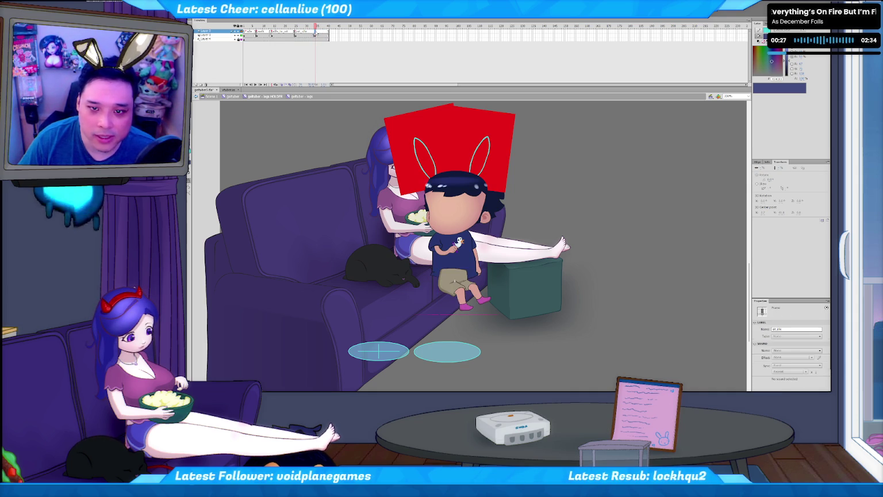
# Step: Label the keyframe 'it_io_de' and extend the layers with extra frames using F5
pyautogui.click(796, 329)
pyautogui.write('it_i')
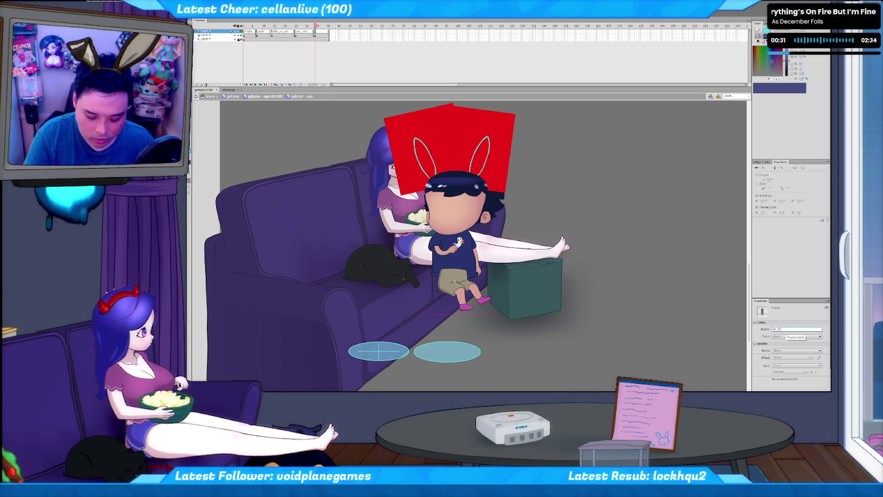
pyautogui.write('o_de')
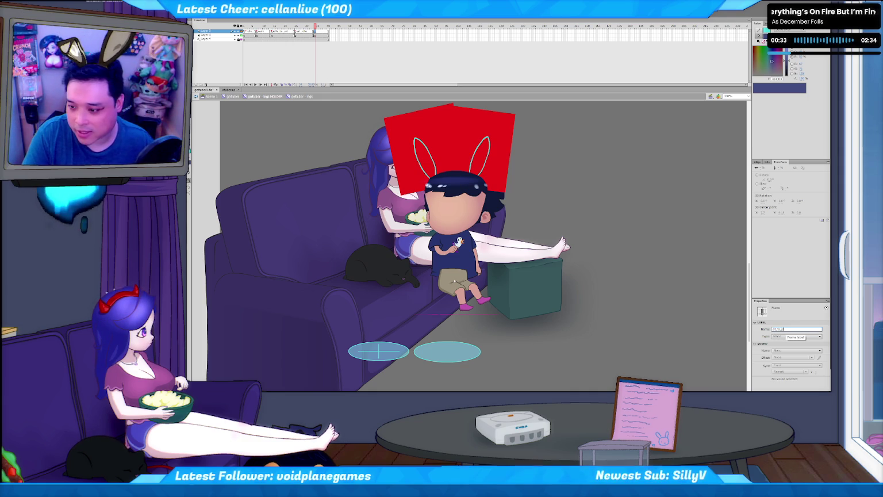
pyautogui.press('Return')
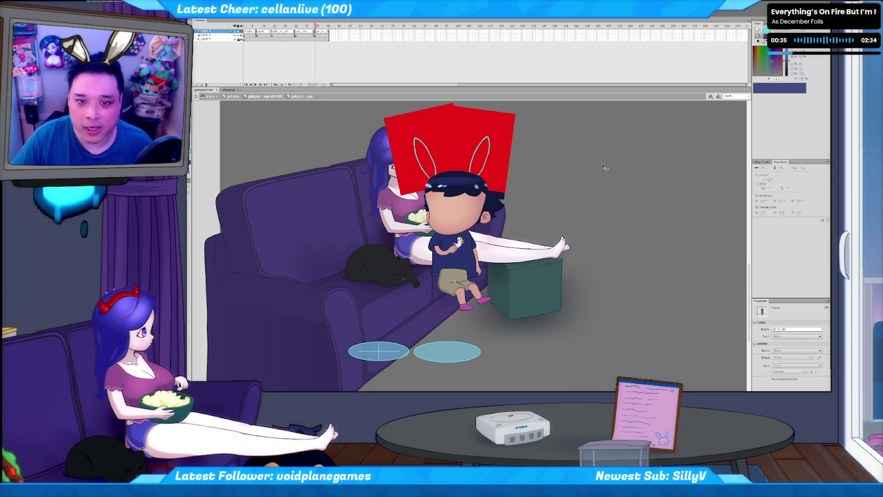
pyautogui.click(327, 26)
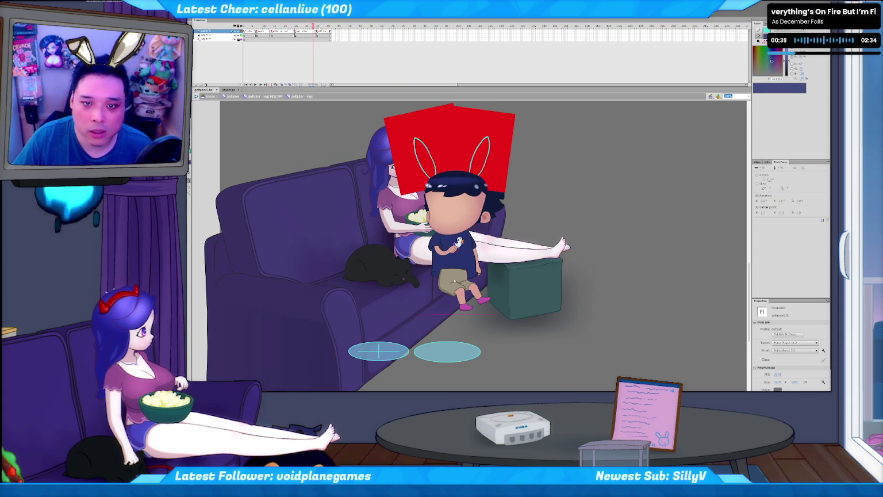
pyautogui.press('F5')
pyautogui.click(315, 26)
pyautogui.press('F5')
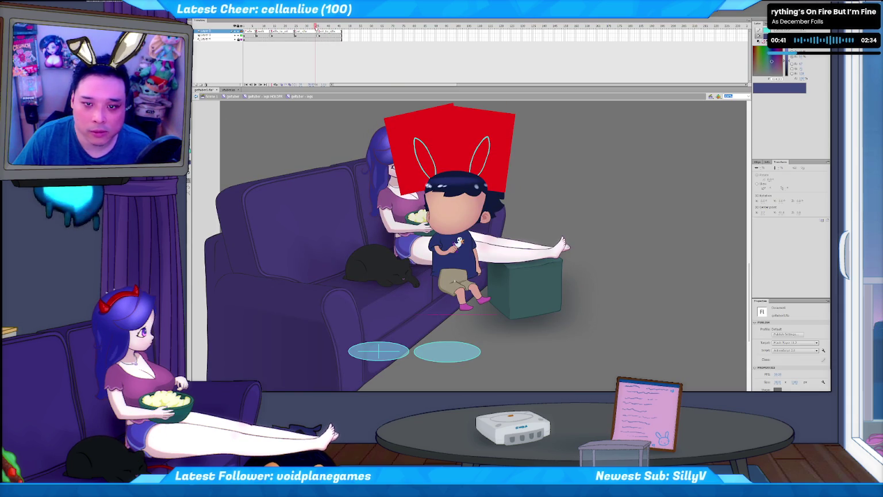
pyautogui.click(321, 36)
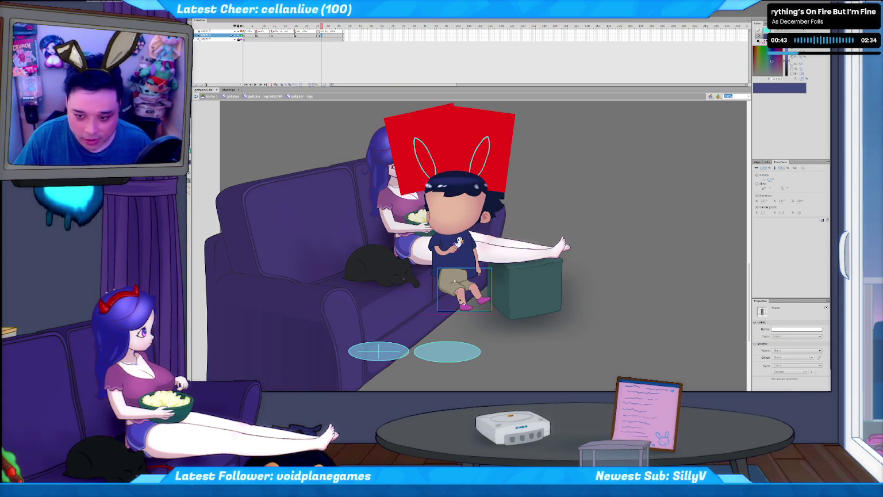
# Step: Start a Duplicate Symbol copy of the legs instance, then dismiss the dialog
pyautogui.click(459, 300)
pyautogui.hotkey('ctrl', 'd')
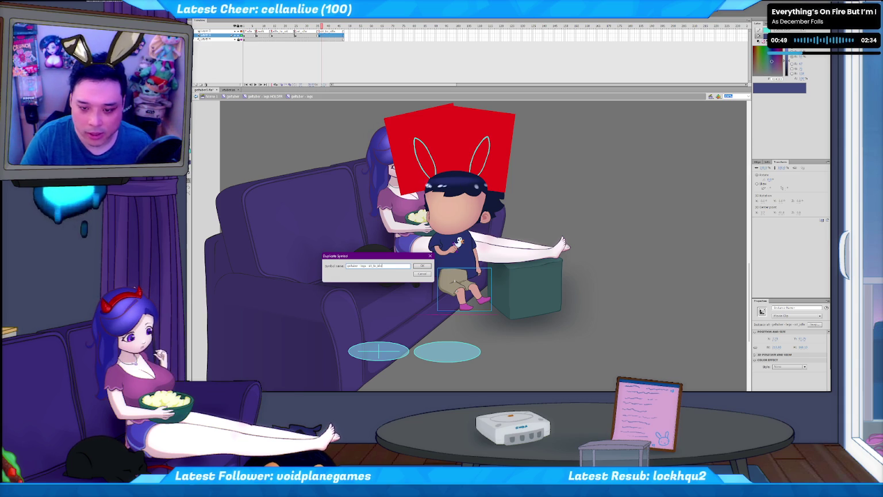
pyautogui.press('Return')
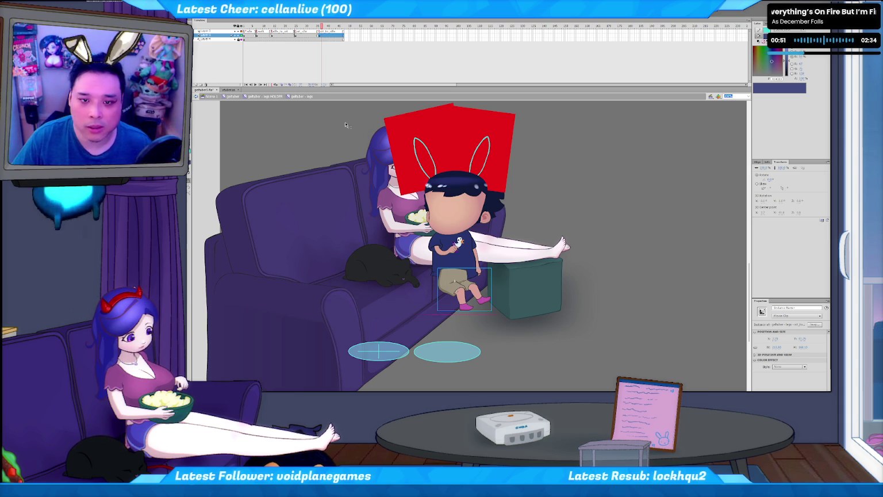
# Step: Preview the legs around frame 40 with seated legs, then enter the legs symbol's animation
pyautogui.press('Return')
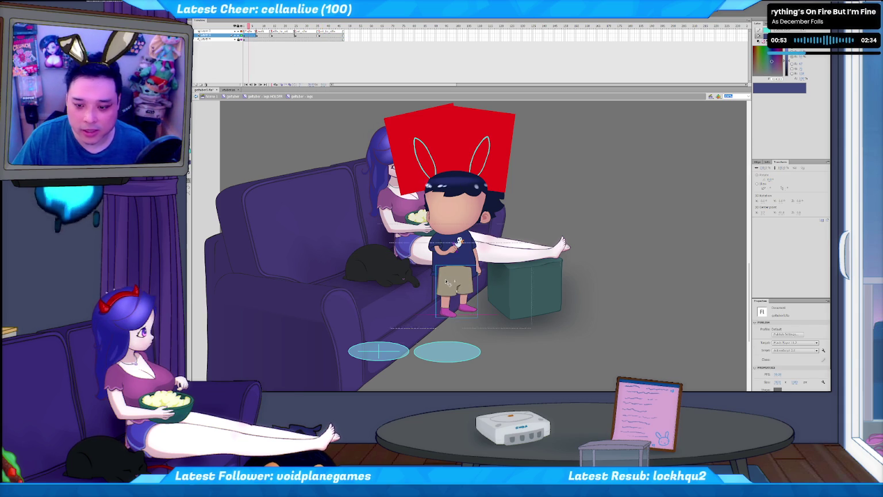
pyautogui.click(451, 281)
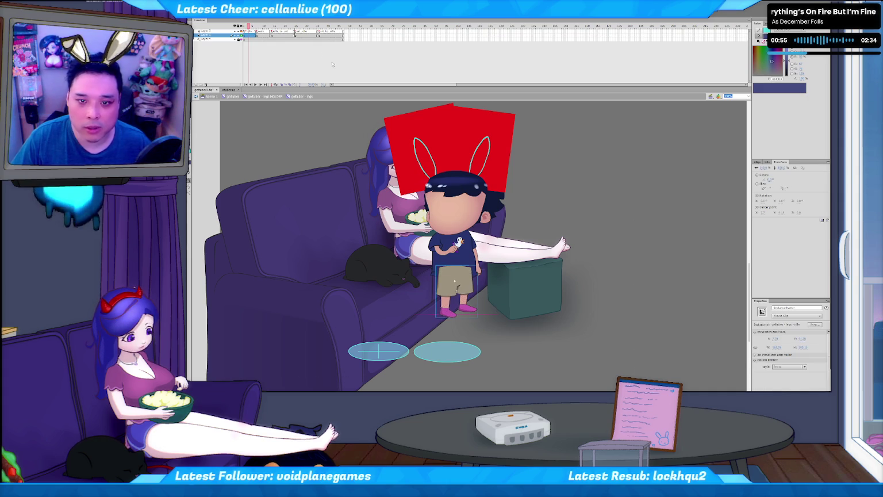
pyautogui.click(335, 35)
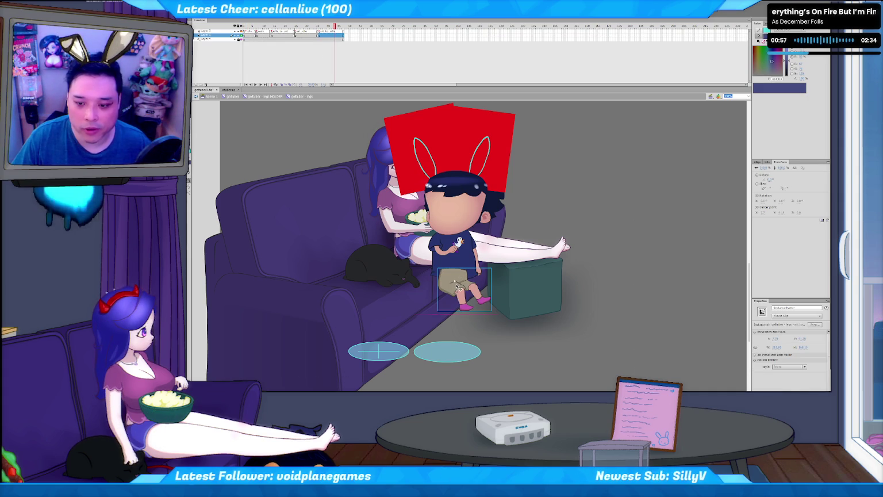
pyautogui.press(',')
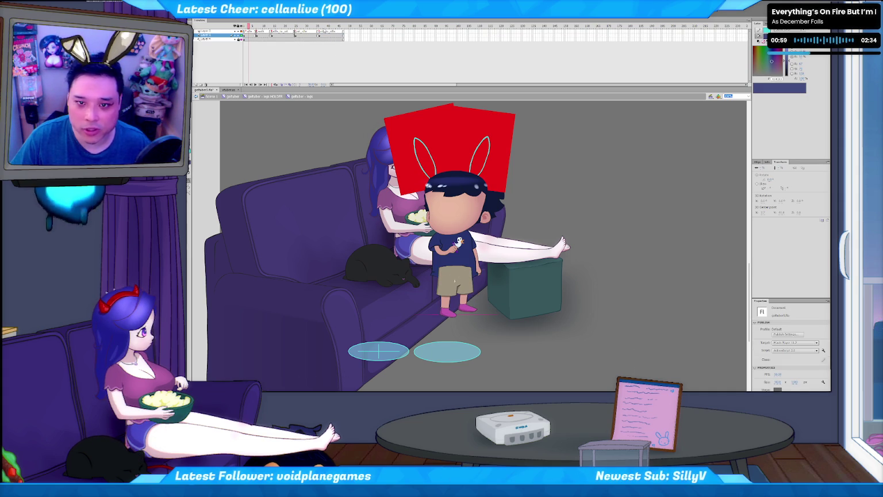
pyautogui.doubleClick(461, 286)
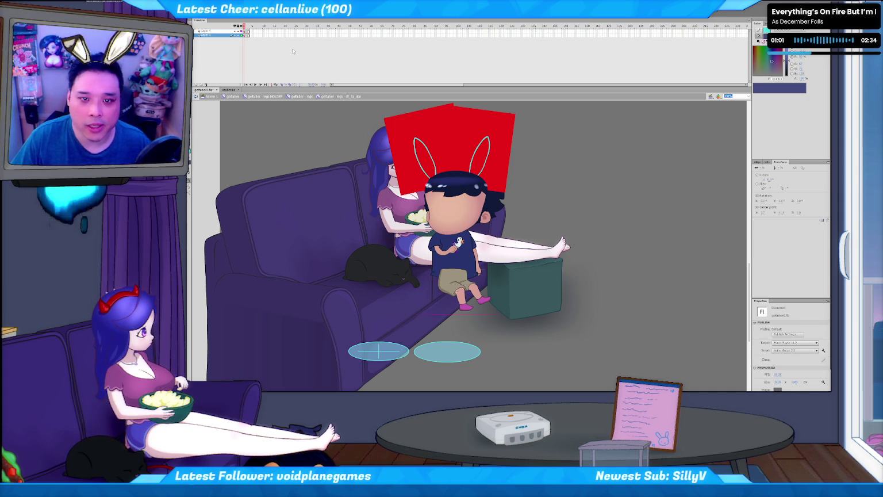
pyautogui.click(248, 36)
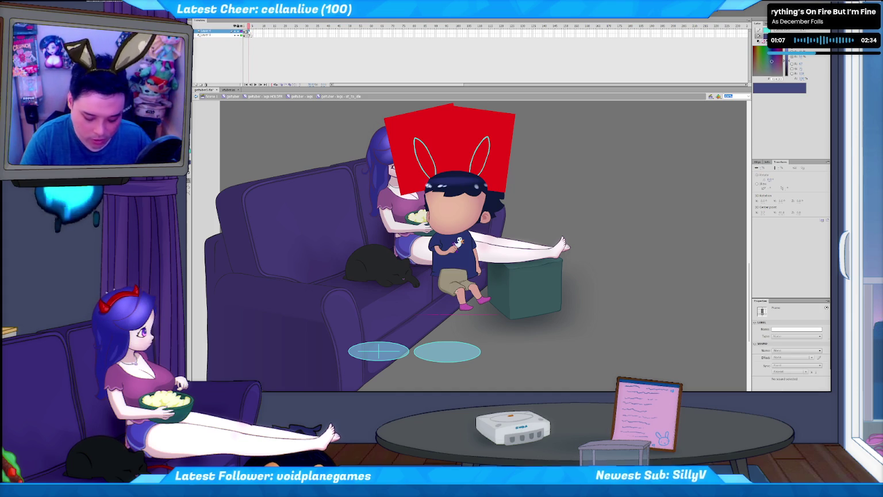
pyautogui.press('.')
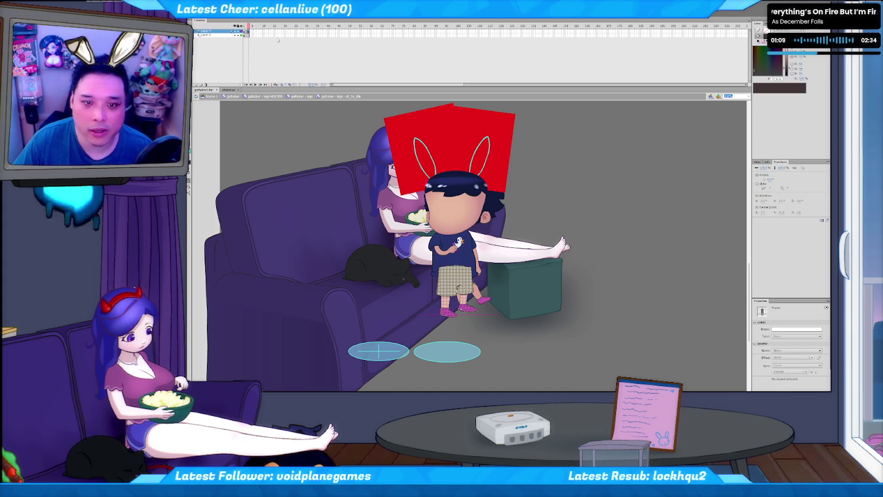
pyautogui.press('.')
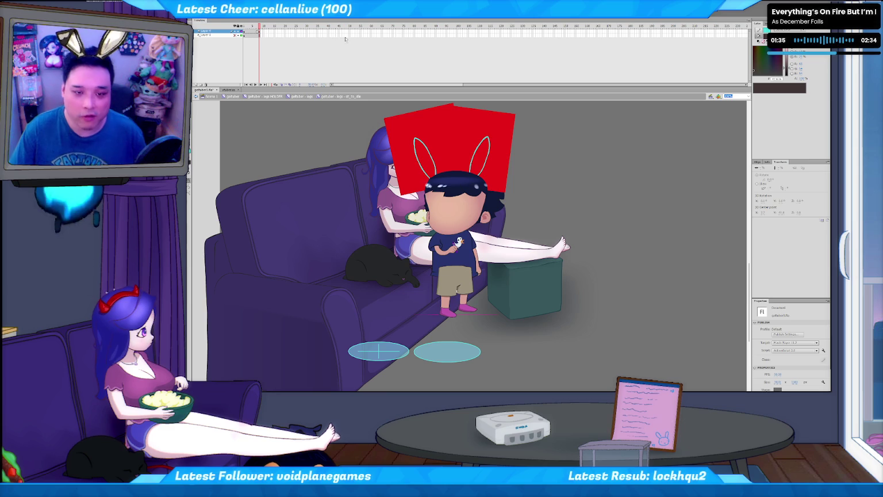
pyautogui.moveTo(261, 29); pyautogui.dragTo(257, 31)
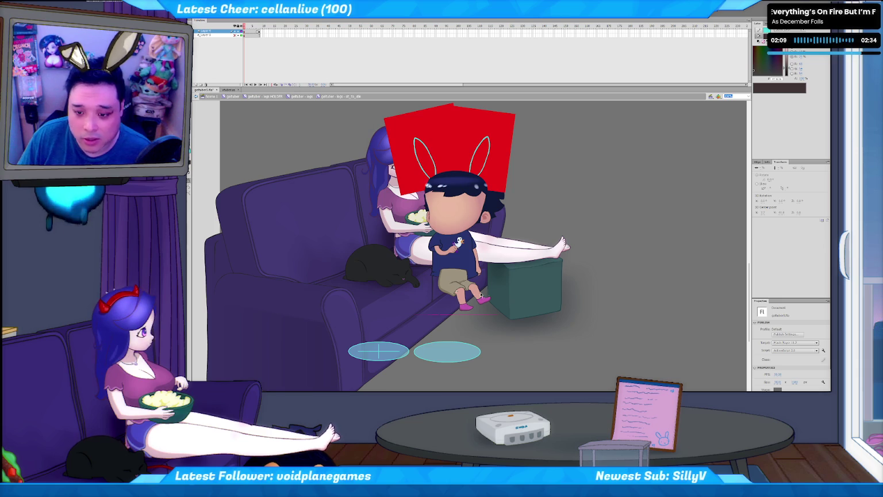
# Step: Step into the idle_to_sit legs animation, check its frames, and return to the parent
pyautogui.doubleClick(578, 306)
pyautogui.click(578, 306)
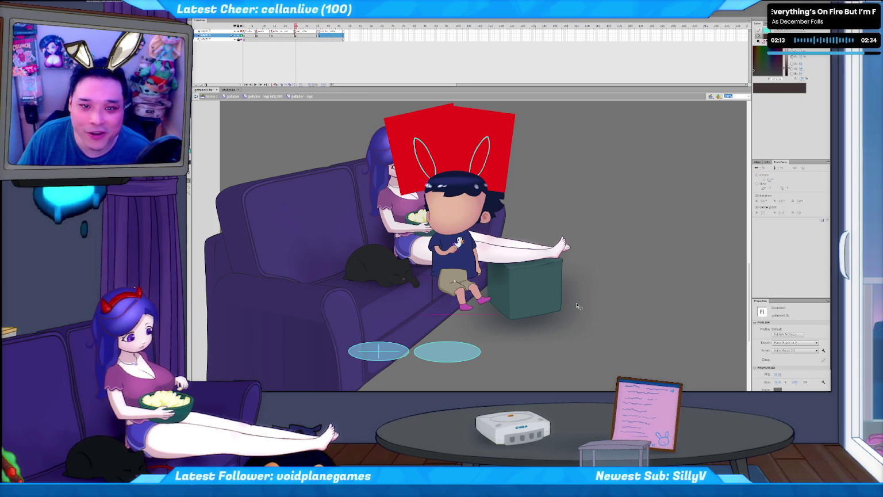
pyautogui.press(',')
pyautogui.press(',')
pyautogui.press(',')
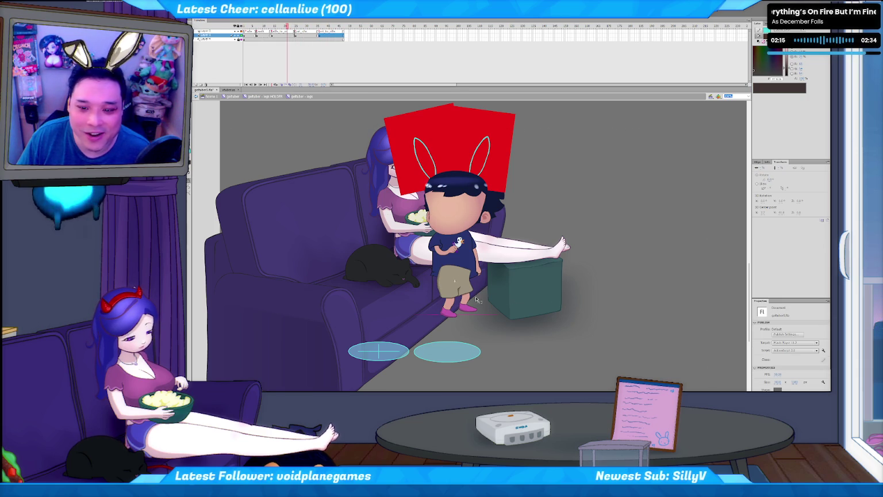
pyautogui.doubleClick(463, 289)
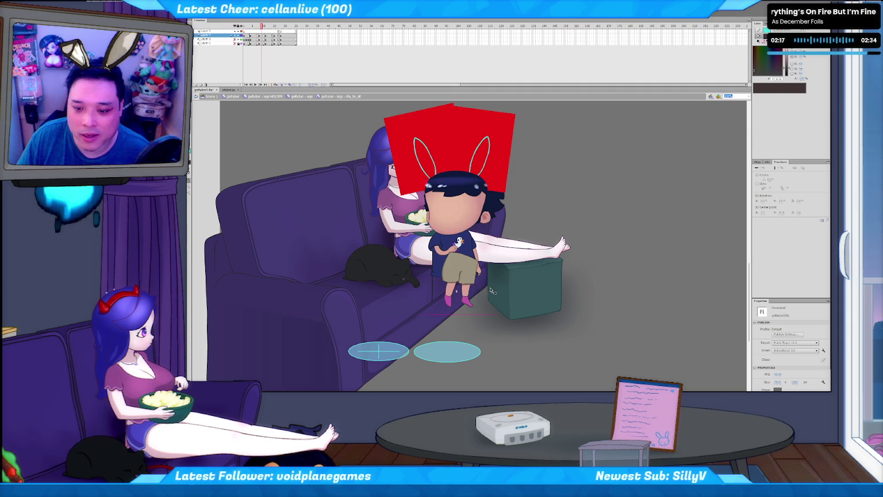
pyautogui.press('.')
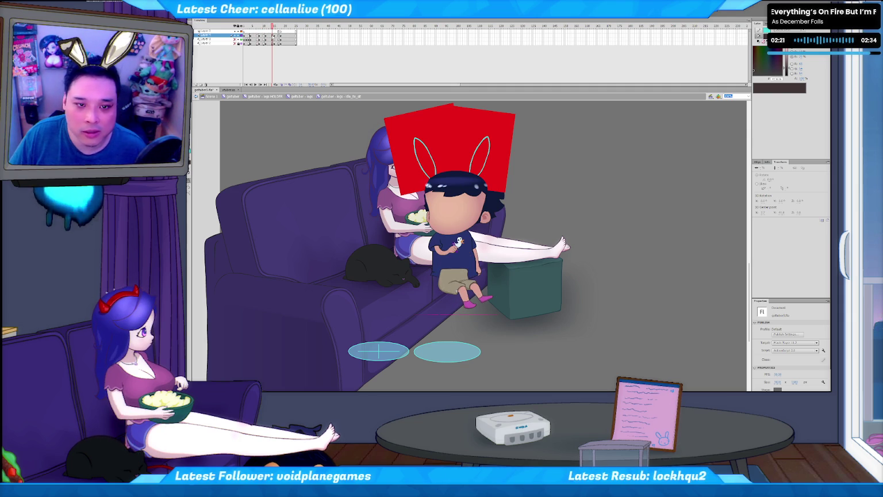
pyautogui.click(273, 35)
pyautogui.doubleClick(502, 282)
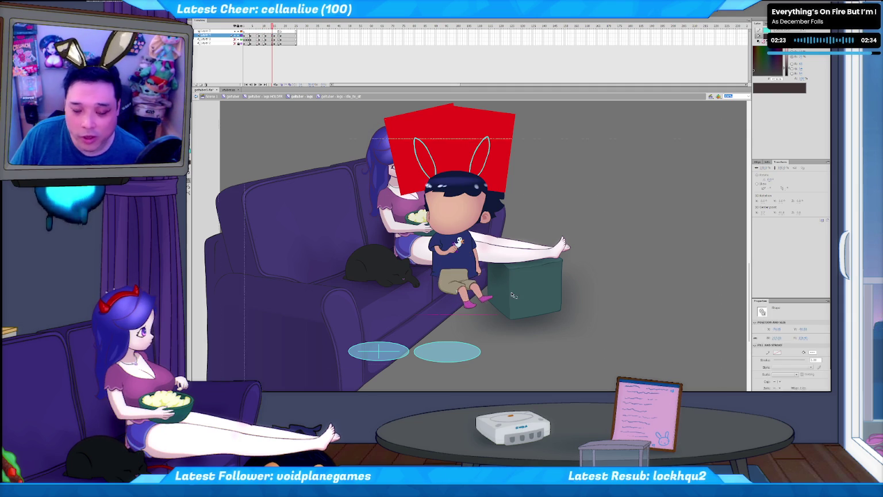
# Step: Inspect the sit_to_idle transition from frame 40, then exit up to the legs HOLDER symbol
pyautogui.press('Return')
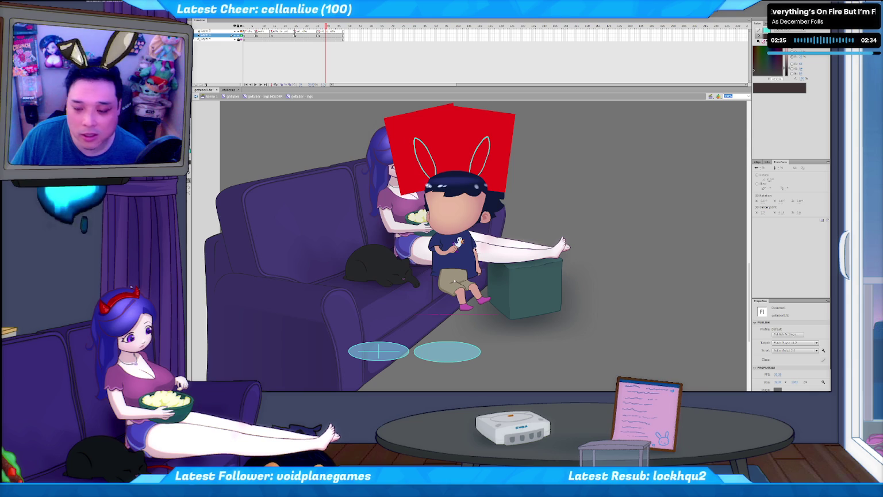
pyautogui.doubleClick(462, 287)
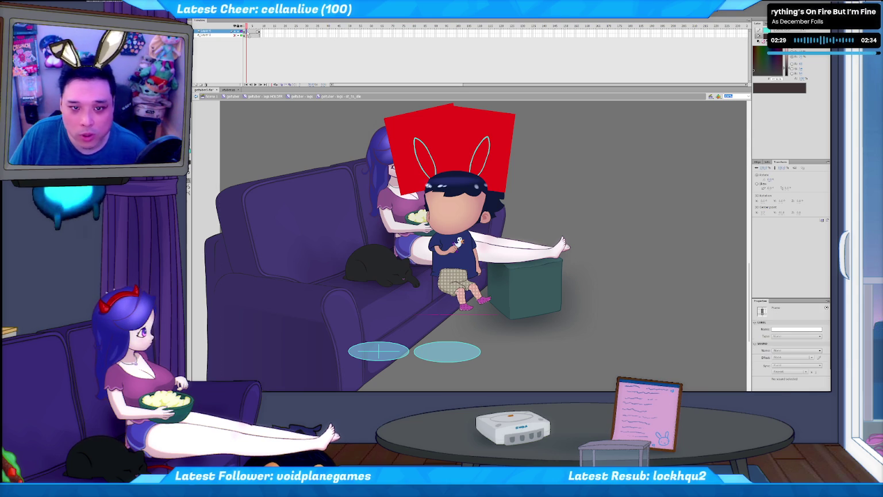
pyautogui.click(247, 31)
pyautogui.click(250, 39)
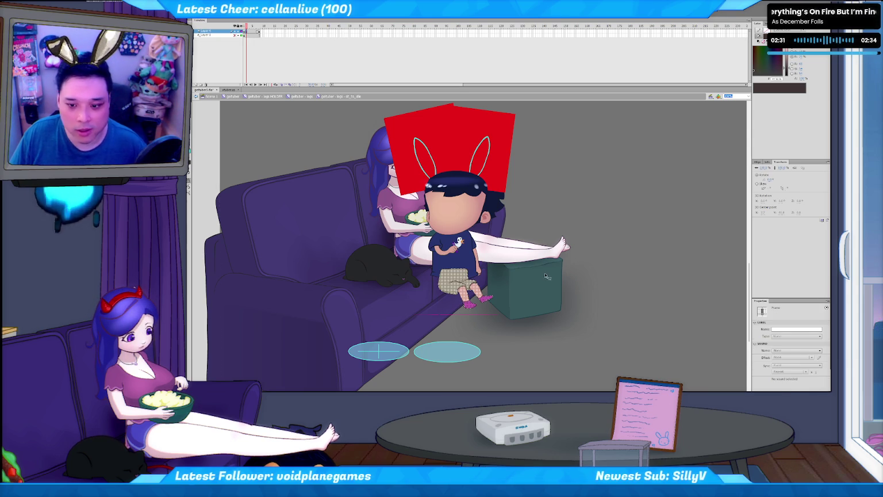
pyautogui.click(586, 319)
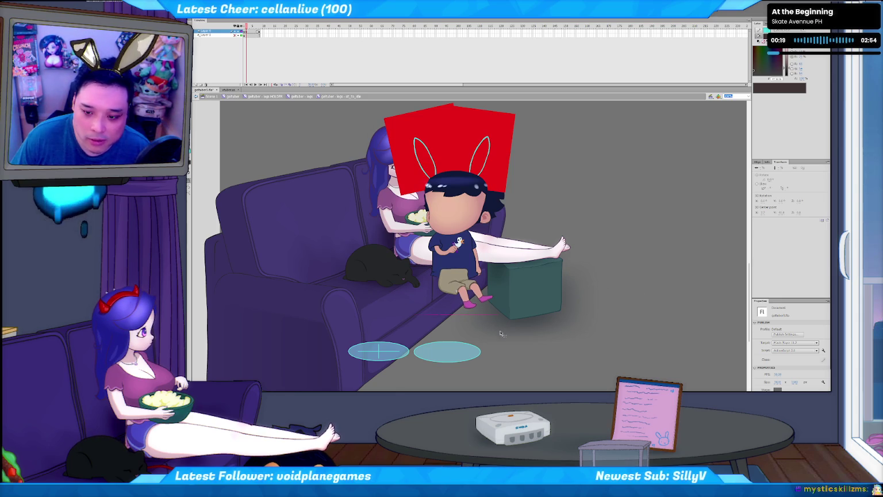
pyautogui.doubleClick(533, 339)
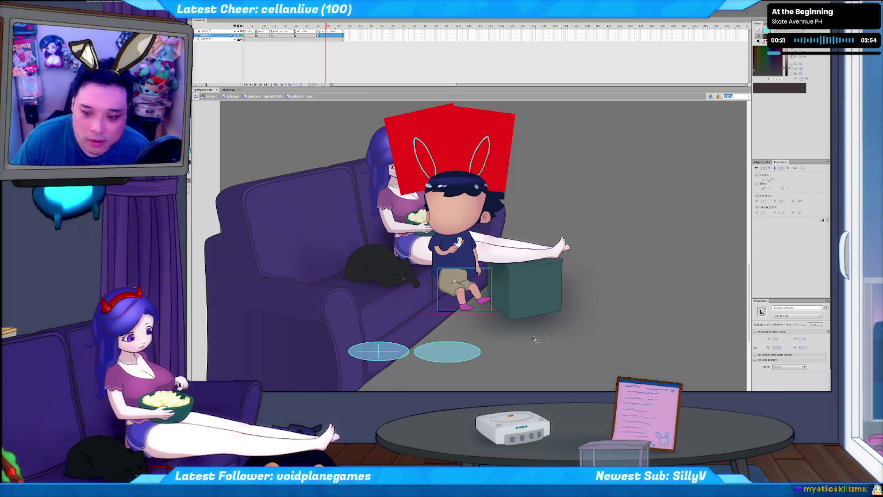
pyautogui.doubleClick(588, 339)
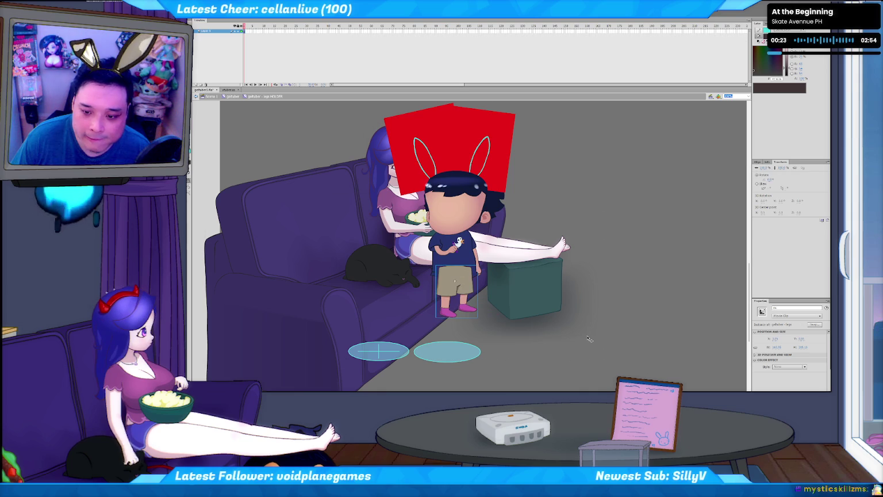
# Step: Back in Scene 1, move the boy up onto the couch cushion and nudge him up-left
pyautogui.doubleClick(578, 340)
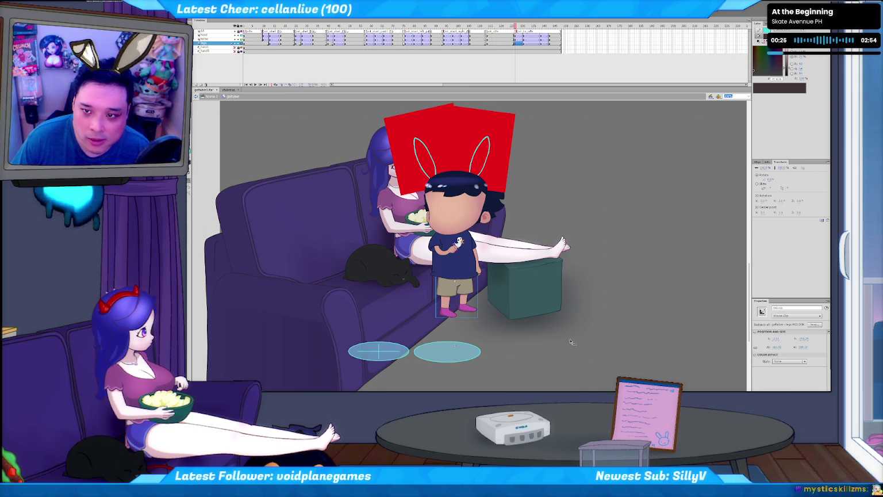
pyautogui.doubleClick(570, 341)
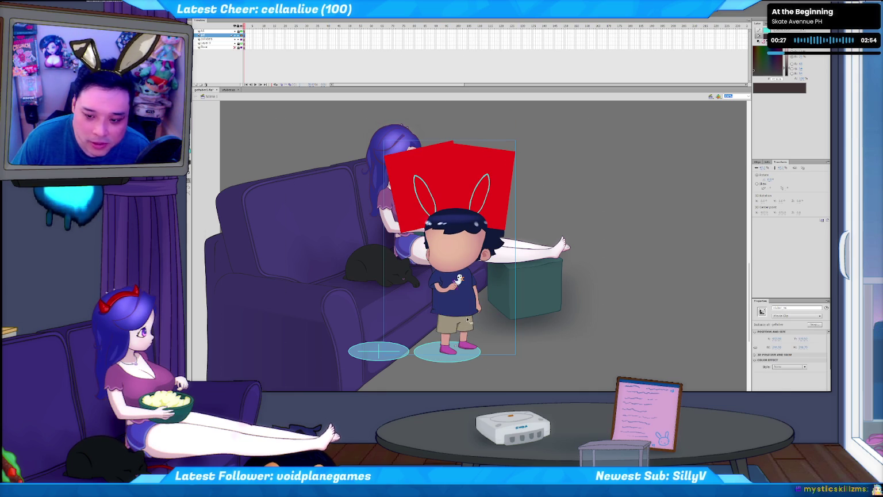
pyautogui.moveTo(460, 319)
pyautogui.mouseDown()
pyautogui.moveTo(391, 282)
pyautogui.moveTo(396, 277)
pyautogui.mouseUp()
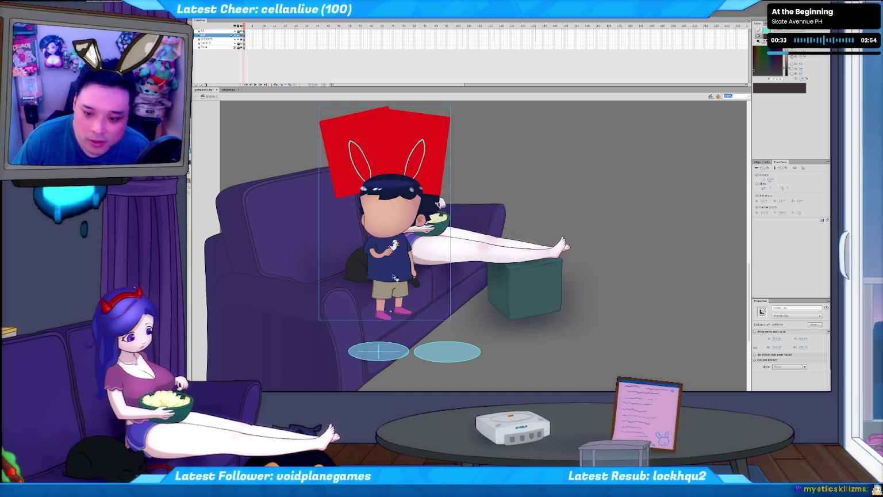
pyautogui.hotkey('ctrl', 'z')
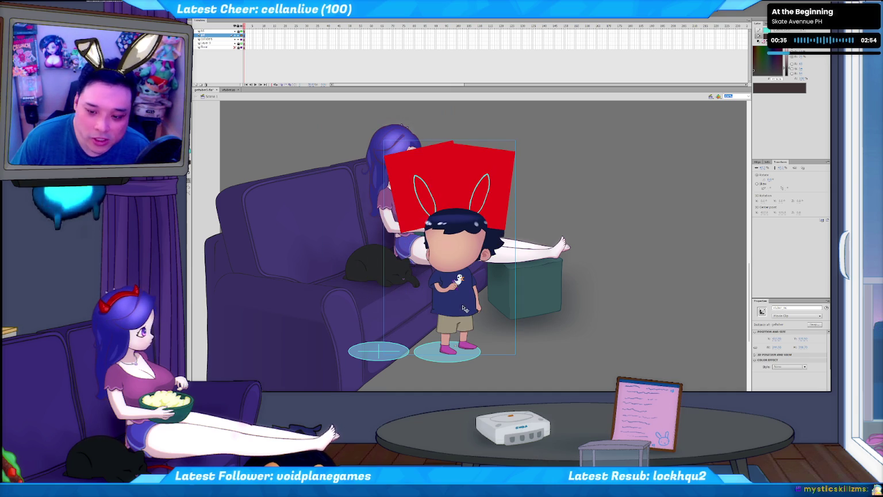
pyautogui.moveTo(463, 309); pyautogui.dragTo(398, 289)
pyautogui.hotkey('shift', 'Up')
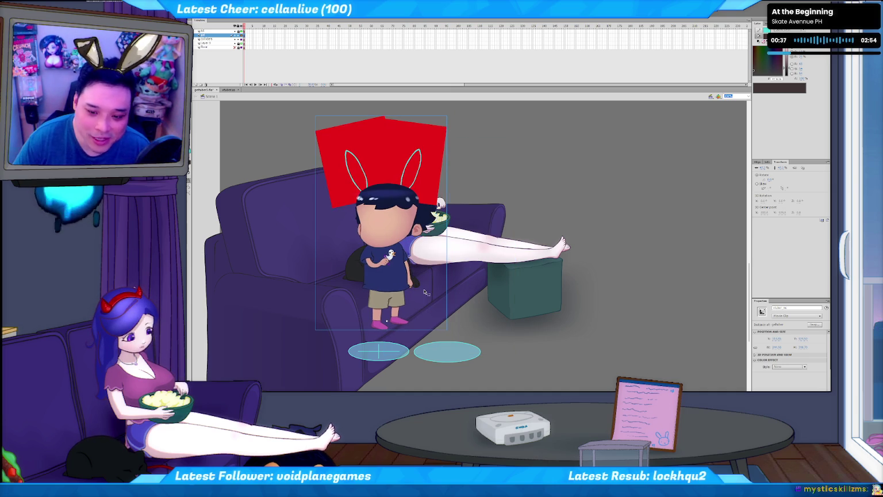
pyautogui.hotkey('shift', 'Left')
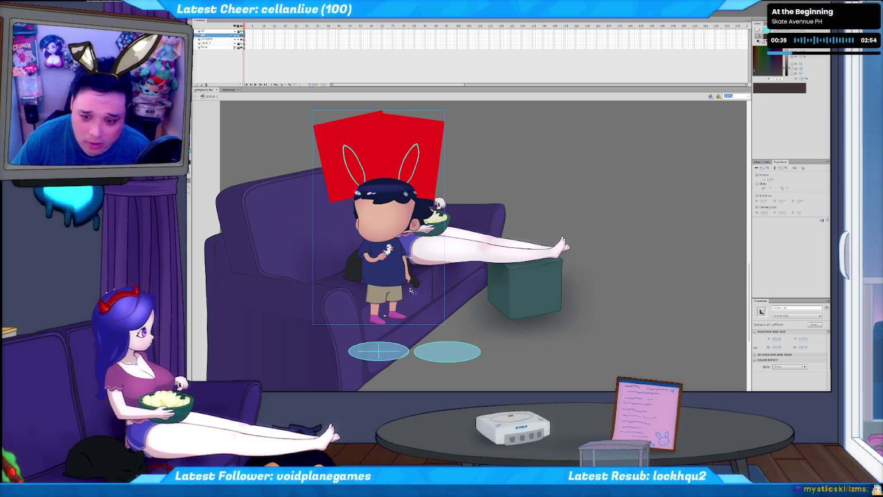
# Step: Enter the nested legs symbol, preview standing to sitting, and exit back to Scene 1
pyautogui.doubleClick(389, 287)
pyautogui.doubleClick(387, 291)
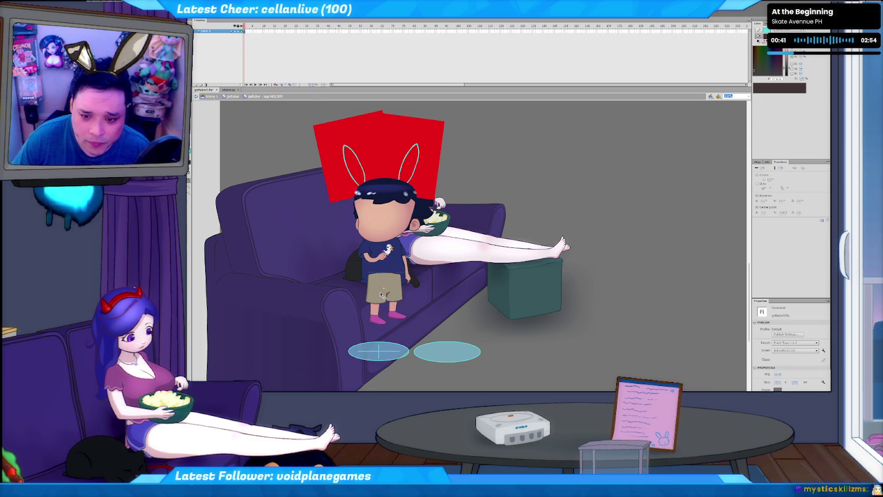
pyautogui.doubleClick(385, 295)
pyautogui.press('Return')
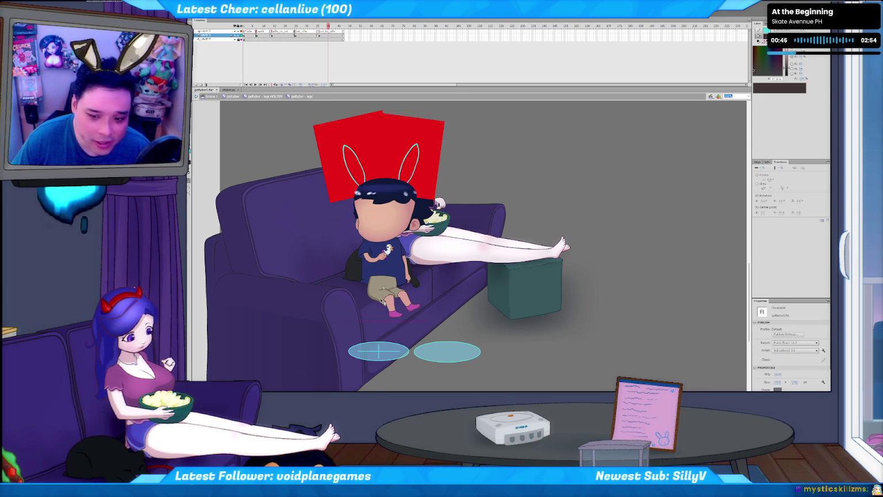
pyautogui.doubleClick(549, 358)
pyautogui.doubleClick(545, 359)
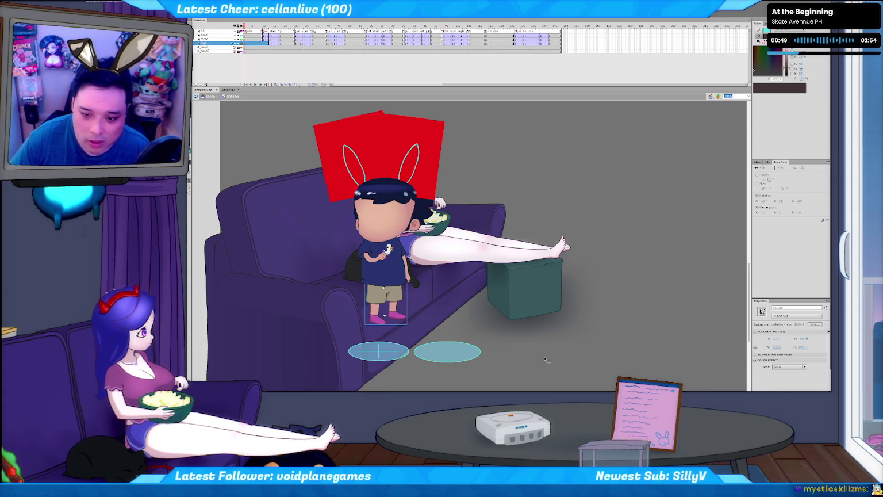
pyautogui.doubleClick(545, 359)
# Step: Nudge the boy left and up, then re-enter the nested legs symbol at the bent-legs frame
pyautogui.hotkey('shift', 'Left')
pyautogui.hotkey('shift', 'Left')
pyautogui.press('Up')
pyautogui.press('Up')
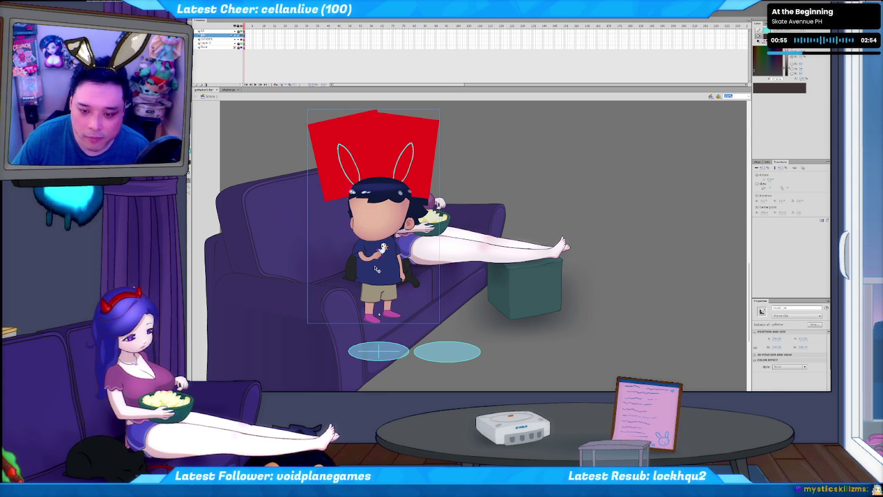
pyautogui.doubleClick(375, 268)
pyautogui.click(387, 295)
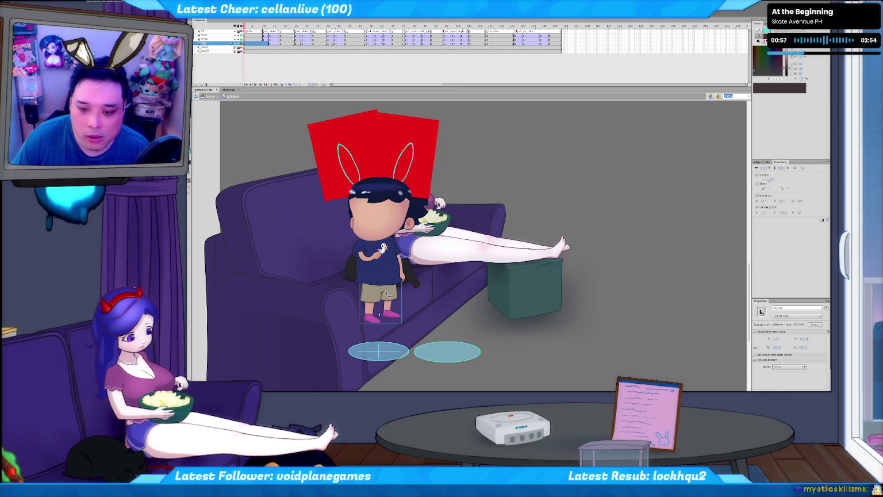
pyautogui.doubleClick(389, 294)
pyautogui.doubleClick(379, 290)
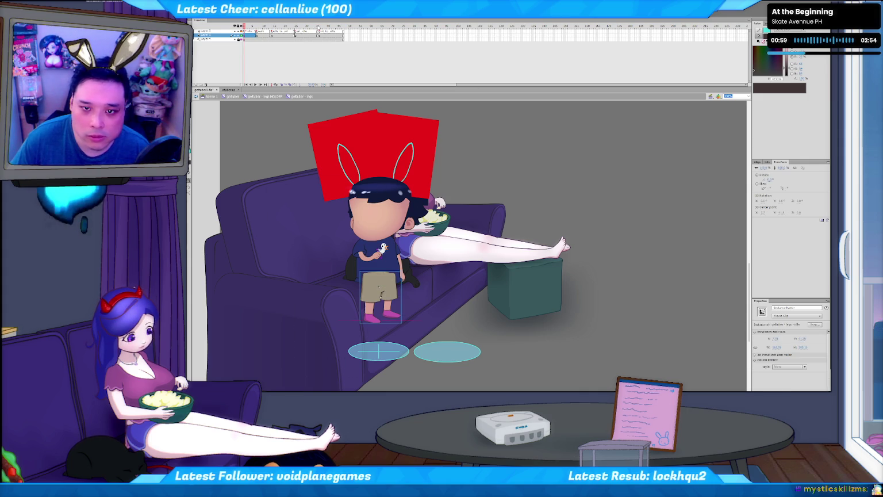
pyautogui.press('Return')
pyautogui.hotkey('ctrl', 'e')
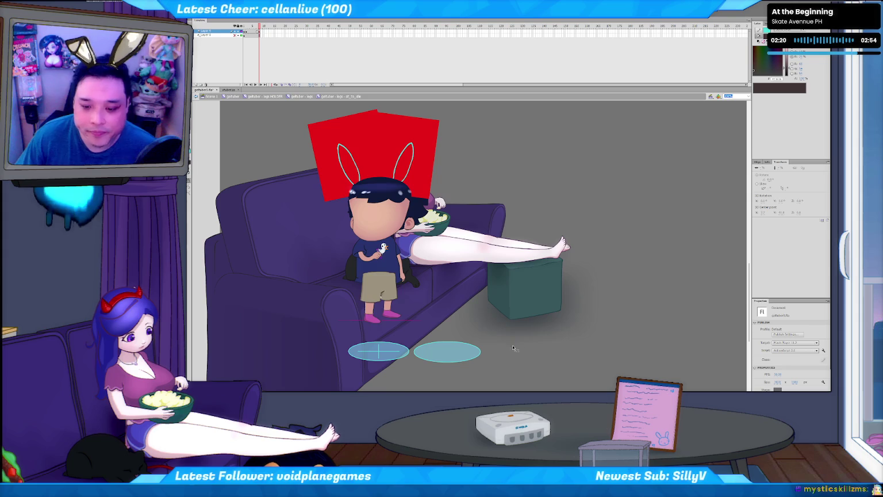
# Step: Step to the frame where the legs are blank and zoom in on the boy
pyautogui.press(',')
pyautogui.press(',')
pyautogui.press(',')
pyautogui.press(',')
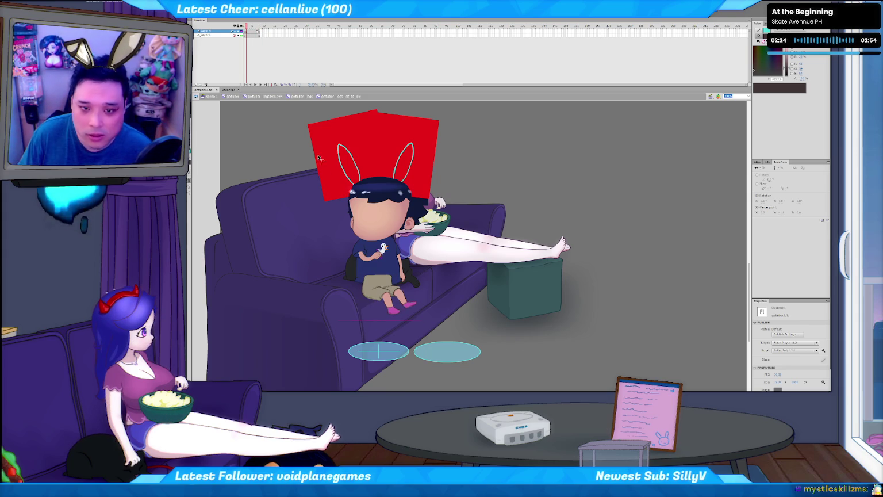
pyautogui.click(249, 32)
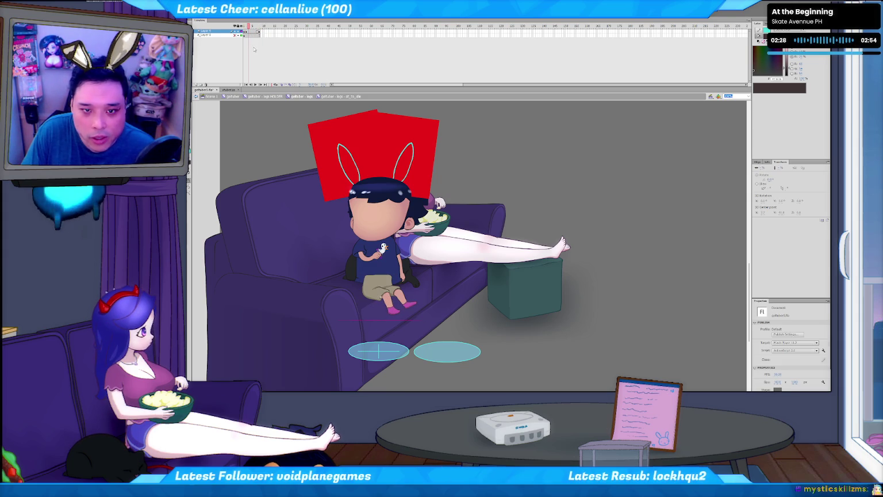
pyautogui.press('.')
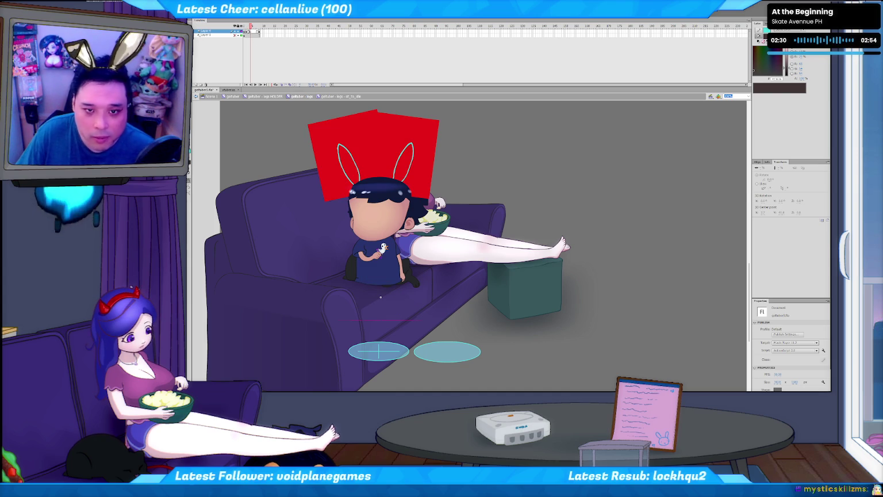
pyautogui.click(380, 297)
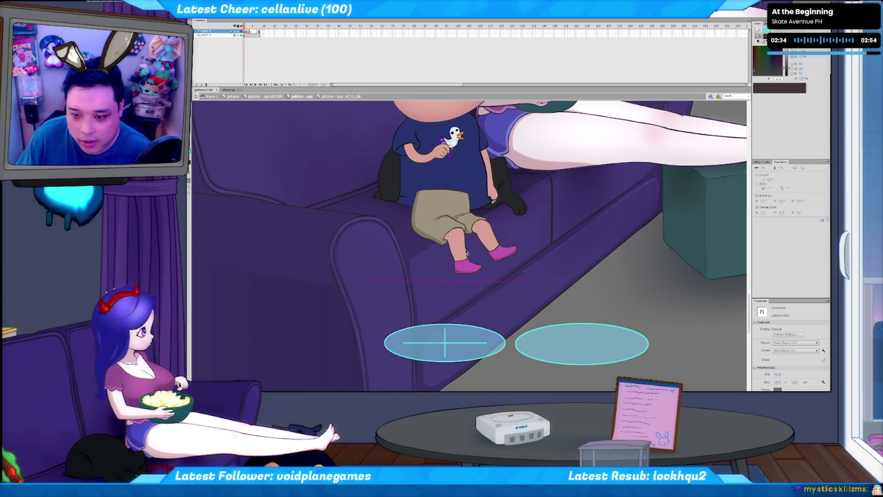
# Step: Switch to the Brush tool with red fill and paint a test scribble below the boy
pyautogui.press('b')
pyautogui.press('.')
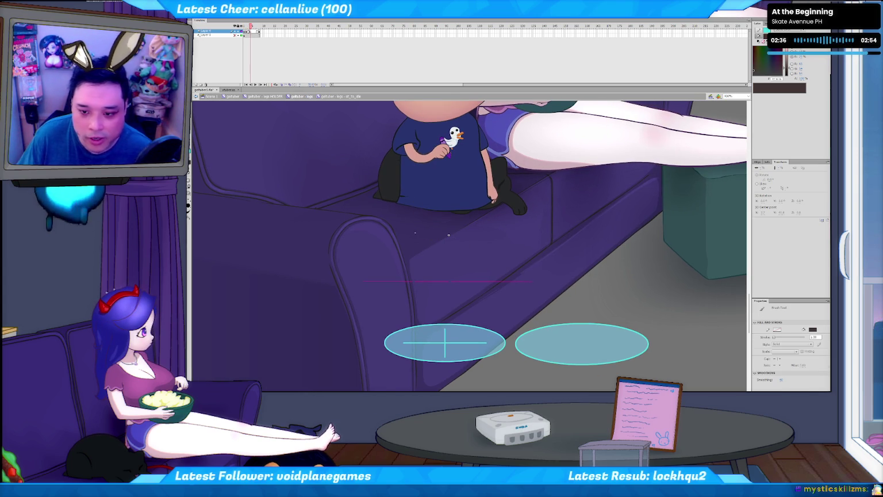
pyautogui.click(190, 167)
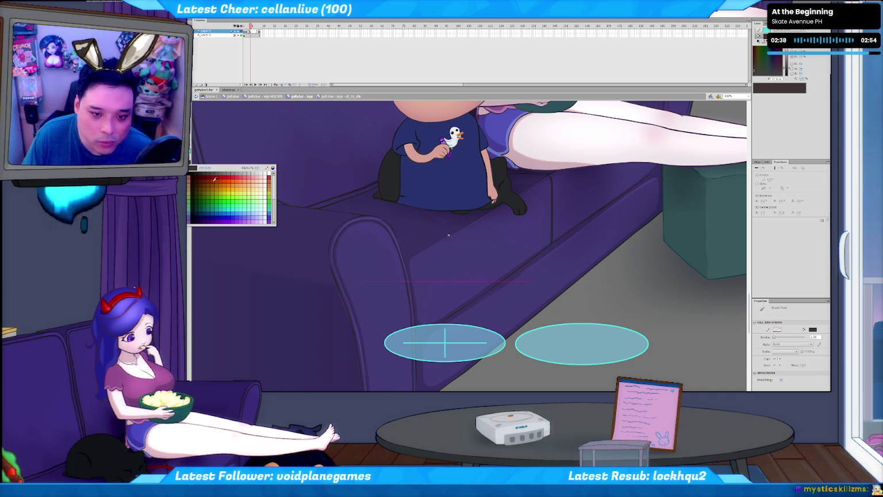
pyautogui.click(228, 163)
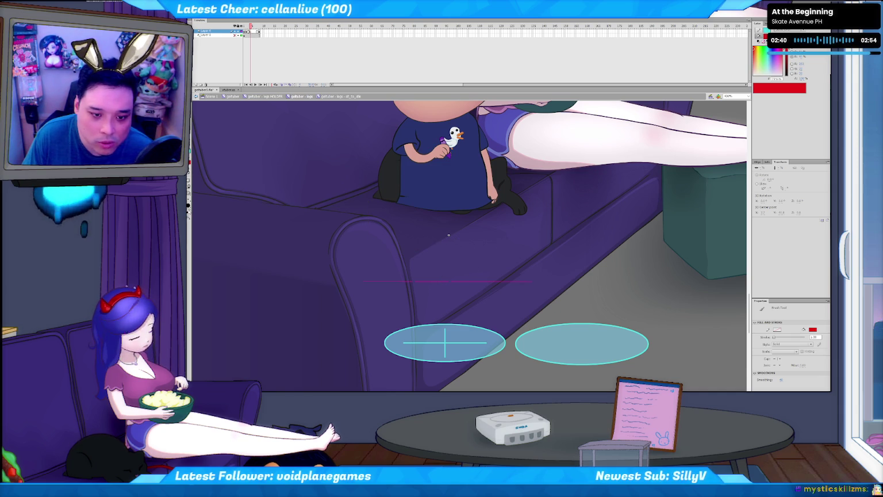
pyautogui.hotkey('ctrl', 'z')
pyautogui.moveTo(469, 250)
pyautogui.mouseDown()
pyautogui.moveTo(470, 276)
pyautogui.moveTo(540, 310)
pyautogui.mouseUp()
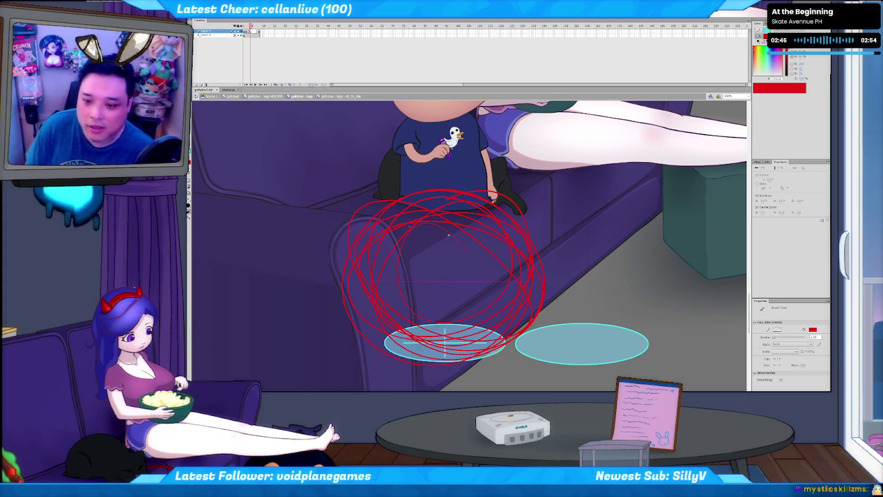
# Step: Undo two earlier red strokes, then paint two rows of red practice circles below the boy
pyautogui.hotkey('ctrl', 'z')
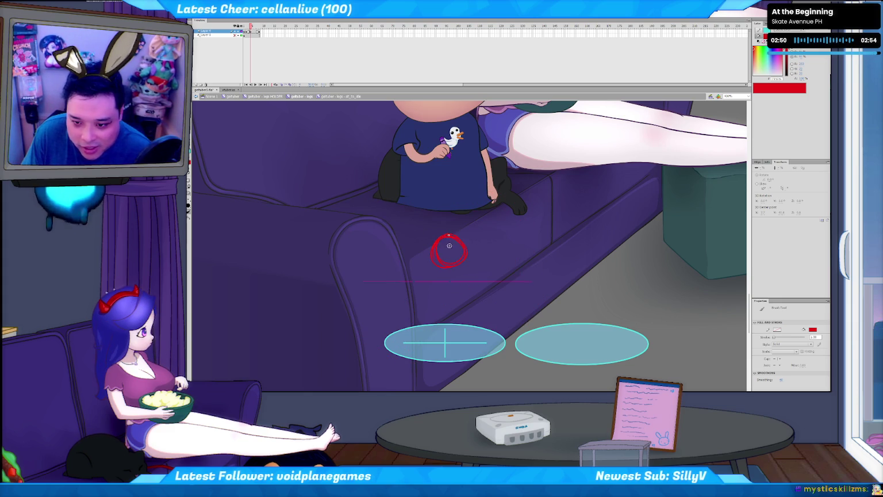
pyautogui.hotkey('ctrl', 'z')
pyautogui.moveTo(449, 234)
pyautogui.mouseDown()
pyautogui.moveTo(465, 244)
pyautogui.moveTo(530, 245)
pyautogui.mouseUp()
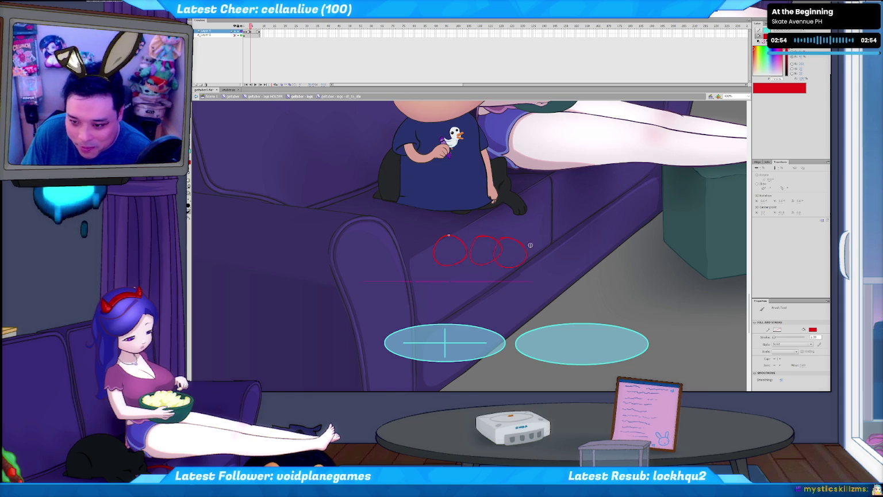
pyautogui.moveTo(591, 247)
pyautogui.mouseDown()
pyautogui.moveTo(579, 257)
pyautogui.moveTo(660, 262)
pyautogui.mouseUp()
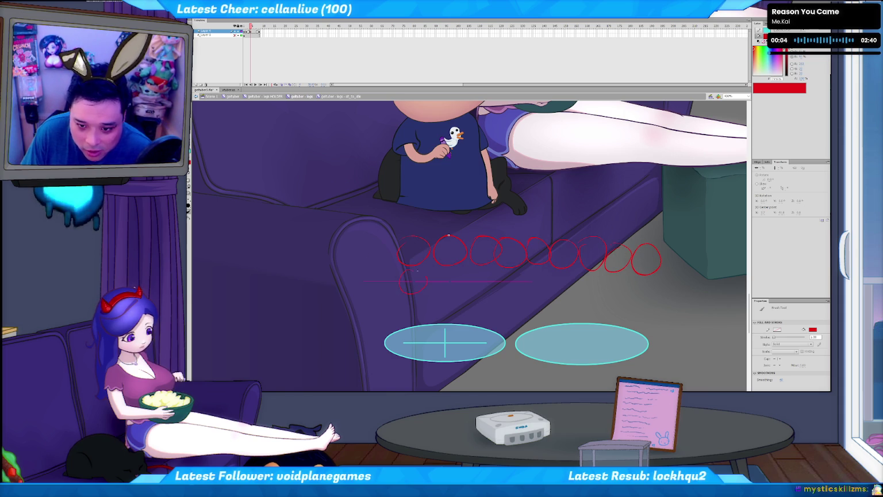
pyautogui.moveTo(477, 270)
pyautogui.mouseDown()
pyautogui.moveTo(467, 283)
pyautogui.moveTo(645, 294)
pyautogui.mouseUp()
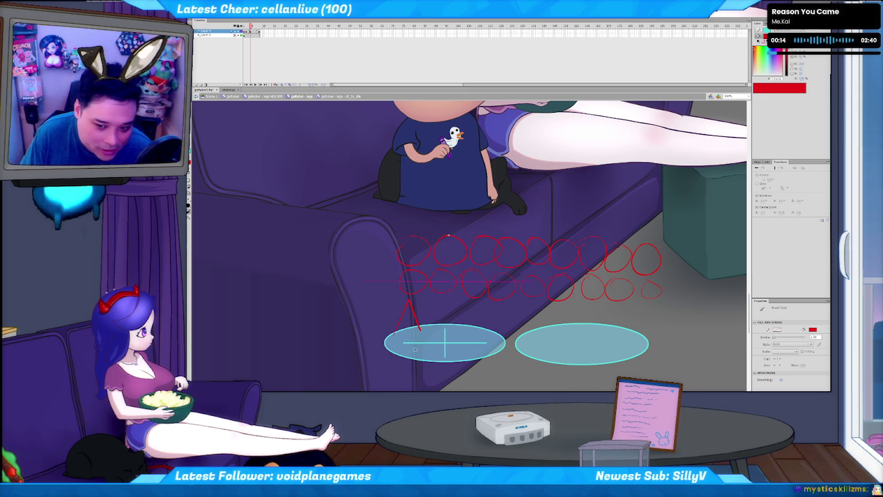
# Step: Paint red practice letter strokes, including A shapes, beside the circles
pyautogui.moveTo(403, 316); pyautogui.dragTo(418, 314)
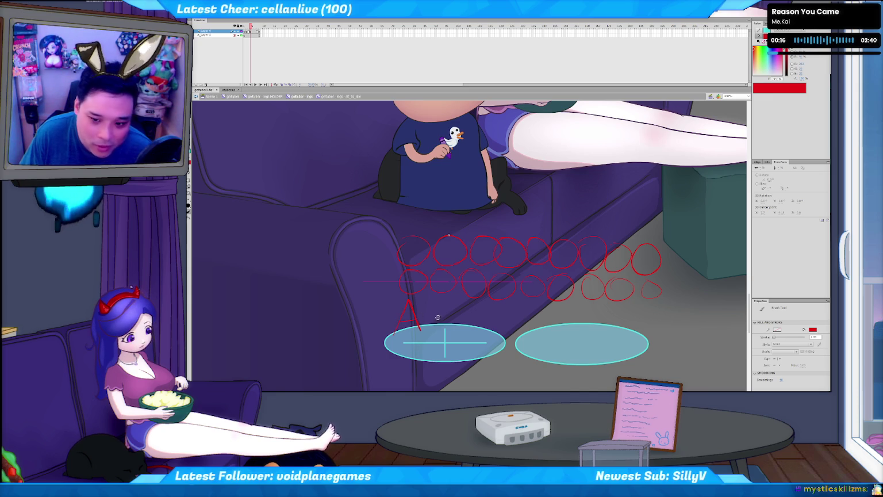
pyautogui.moveTo(432, 335)
pyautogui.mouseDown()
pyautogui.moveTo(454, 336)
pyautogui.moveTo(466, 323)
pyautogui.moveTo(503, 333)
pyautogui.mouseUp()
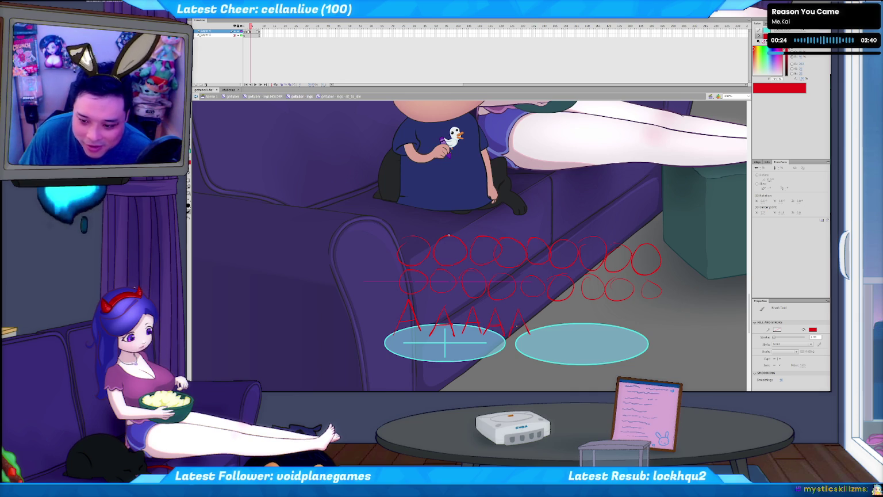
pyautogui.moveTo(532, 333); pyautogui.dragTo(536, 319)
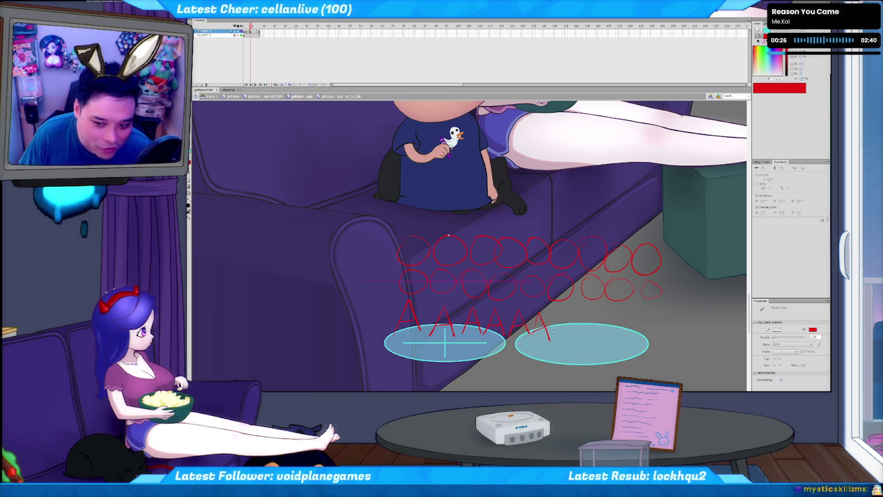
# Step: Undo all the red practice circles and letters, leaving the sofa cushion clean
pyautogui.hotkey('ctrl', 'z')
pyautogui.hotkey('ctrl', 'z')
pyautogui.hotkey('ctrl', 'z')
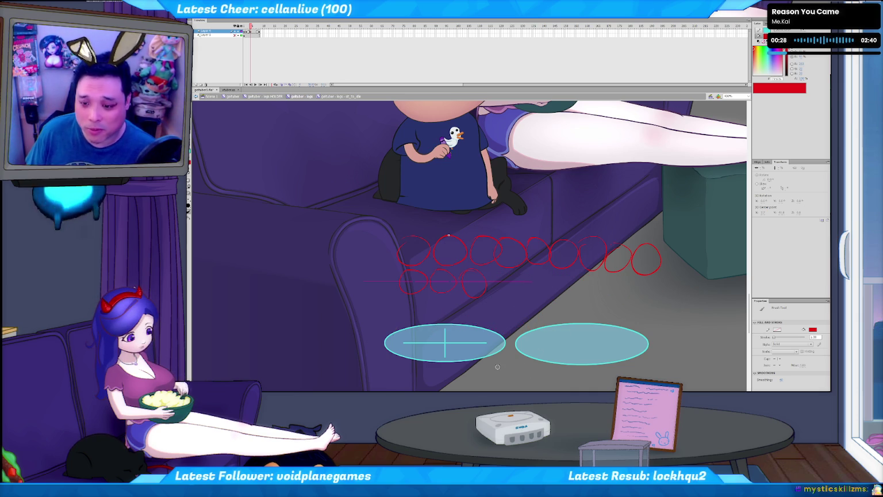
pyautogui.hotkey('ctrl', 'z')
pyautogui.hotkey('ctrl', 'z')
pyautogui.hotkey('ctrl', 'z')
pyautogui.hotkey('ctrl', 'y')
pyautogui.hotkey('ctrl', 'y')
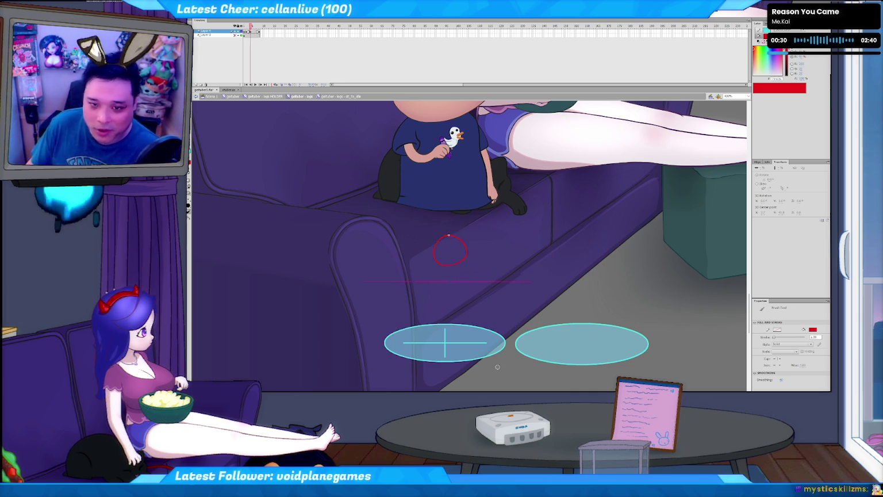
pyautogui.hotkey('ctrl', 'z')
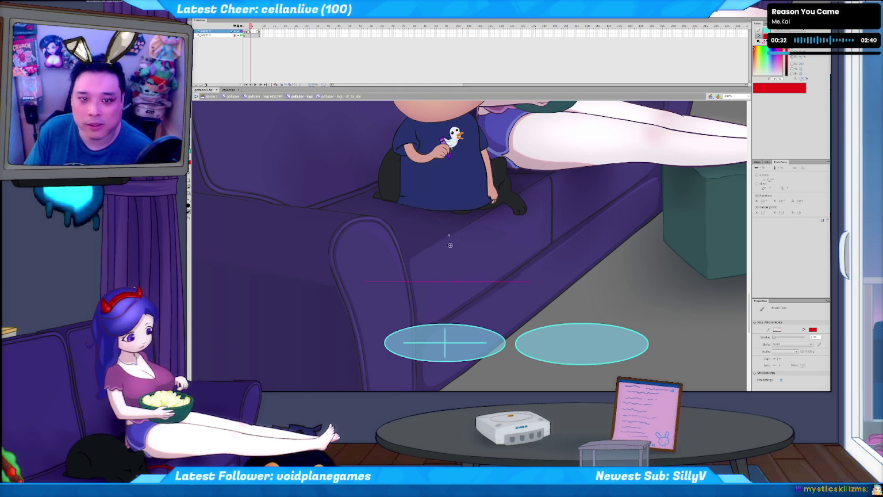
pyautogui.hotkey('ctrl', 'z')
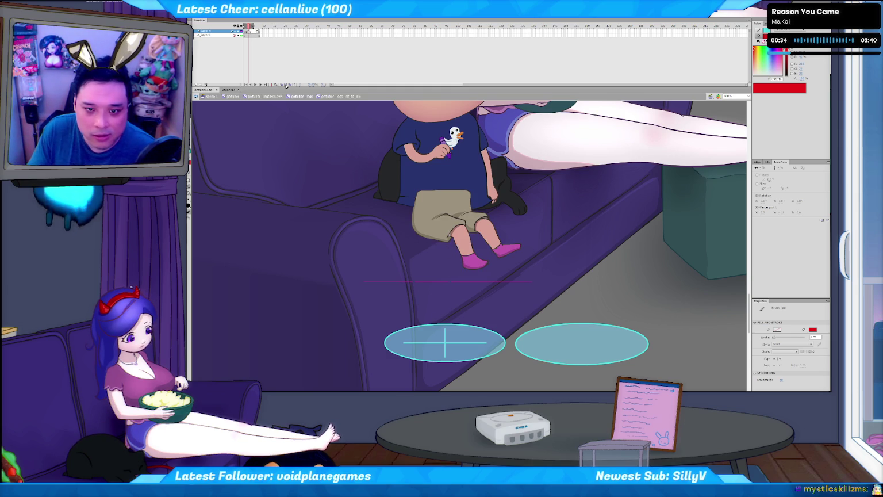
# Step: Return to the blank frame with onion-skinned legs and zoom in on the leg sketch
pyautogui.hotkey('ctrl', 'z')
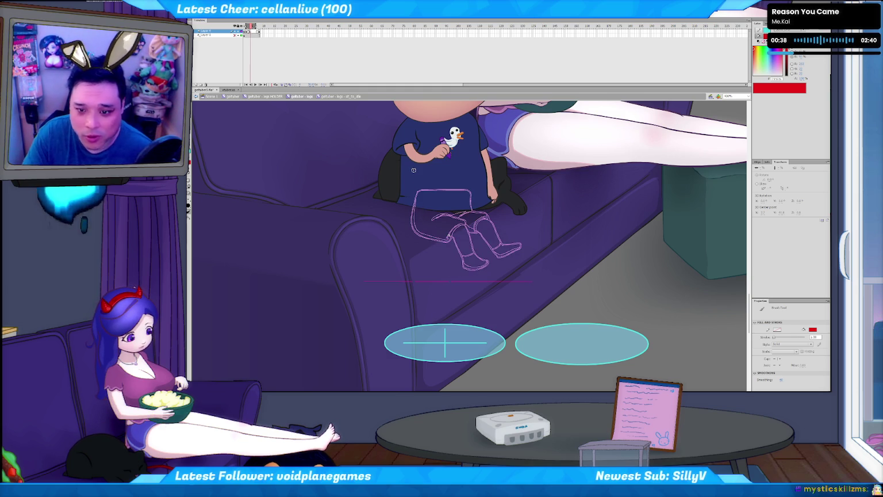
pyautogui.hotkey('ctrl', '=')
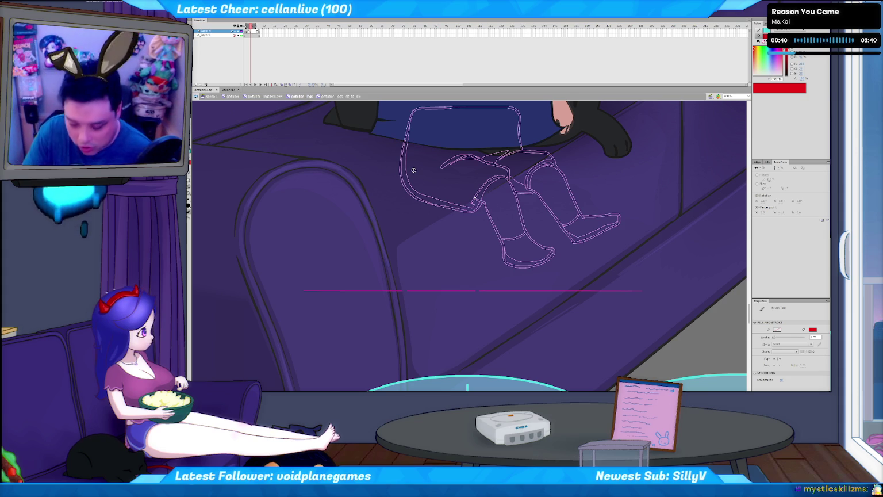
pyautogui.scroll(1, 520, 268)
pyautogui.moveTo(521, 268); pyautogui.dragTo(492, 332)
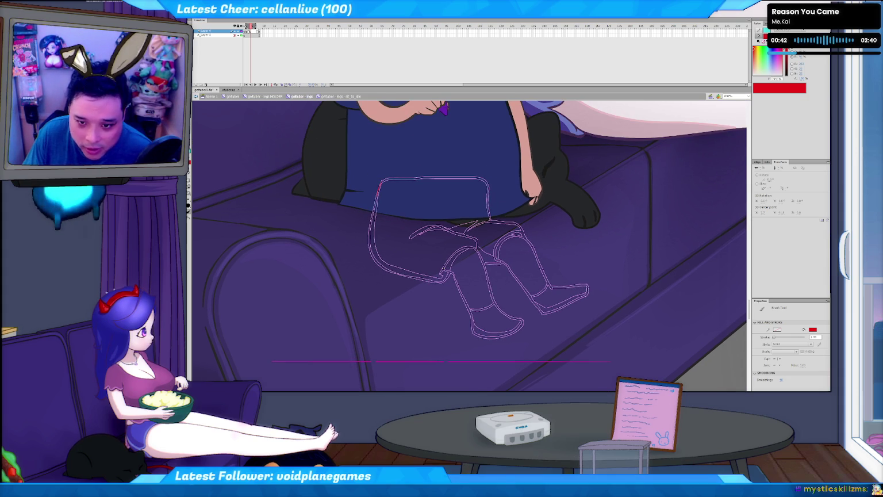
# Step: Trace the thigh's outer edge and the lower left leg in red over the sketch
pyautogui.moveTo(380, 182)
pyautogui.mouseDown()
pyautogui.moveTo(369, 244)
pyautogui.moveTo(386, 273)
pyautogui.mouseUp()
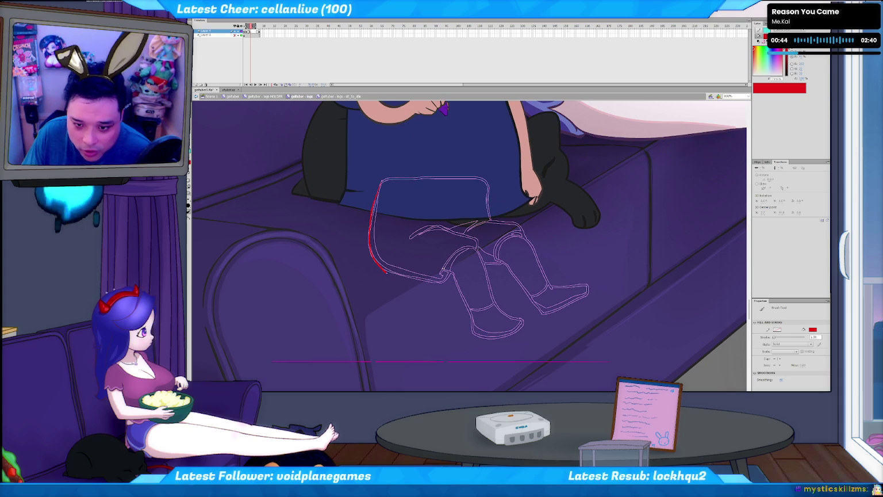
pyautogui.press('space')
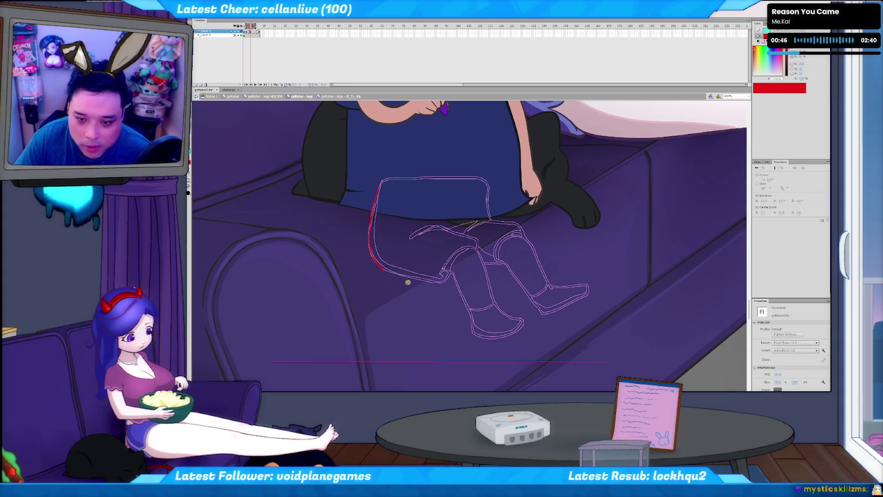
pyautogui.press('b')
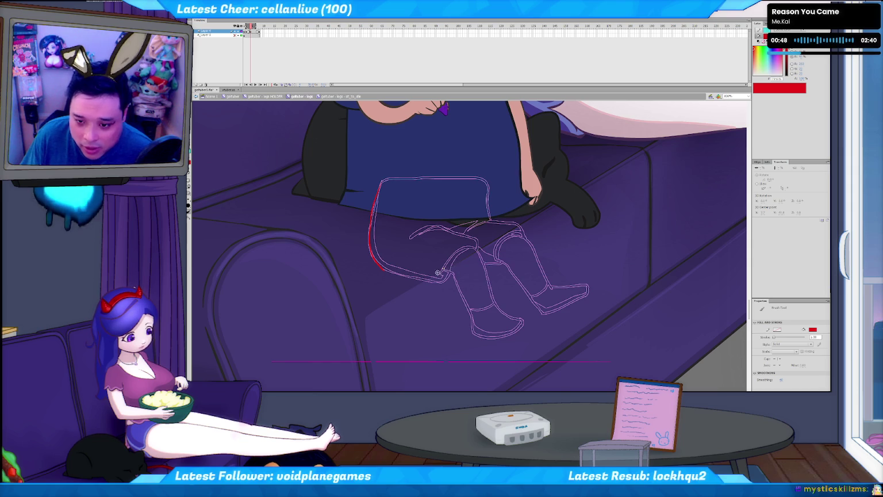
pyautogui.moveTo(432, 268)
pyautogui.mouseDown()
pyautogui.moveTo(488, 275)
pyautogui.moveTo(497, 310)
pyautogui.mouseUp()
pyautogui.hotkey('ctrl', 'z')
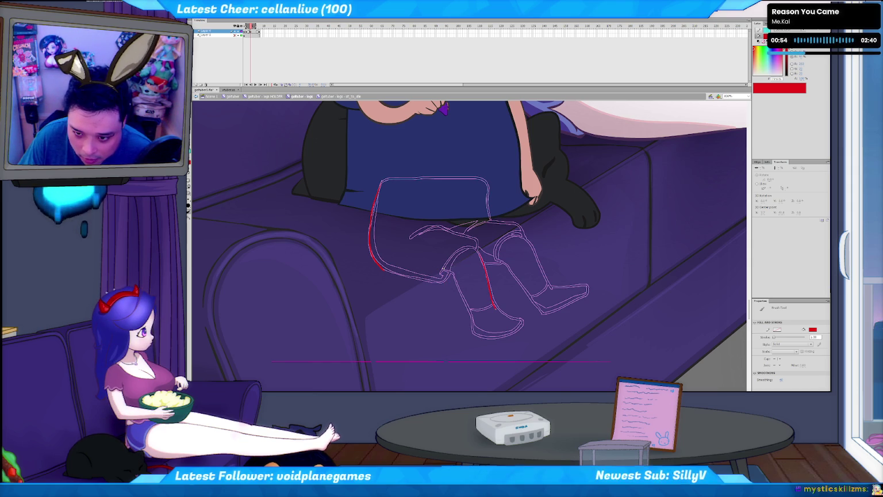
pyautogui.moveTo(453, 278); pyautogui.dragTo(473, 326)
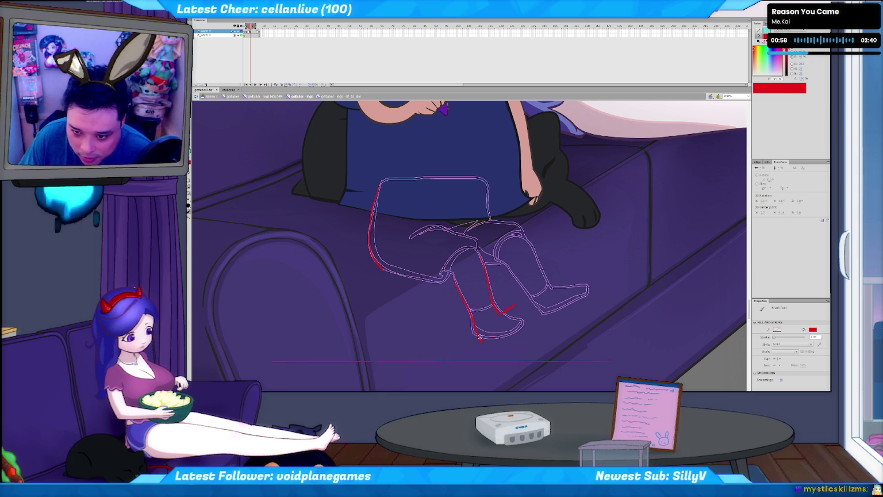
pyautogui.moveTo(452, 276); pyautogui.dragTo(486, 343)
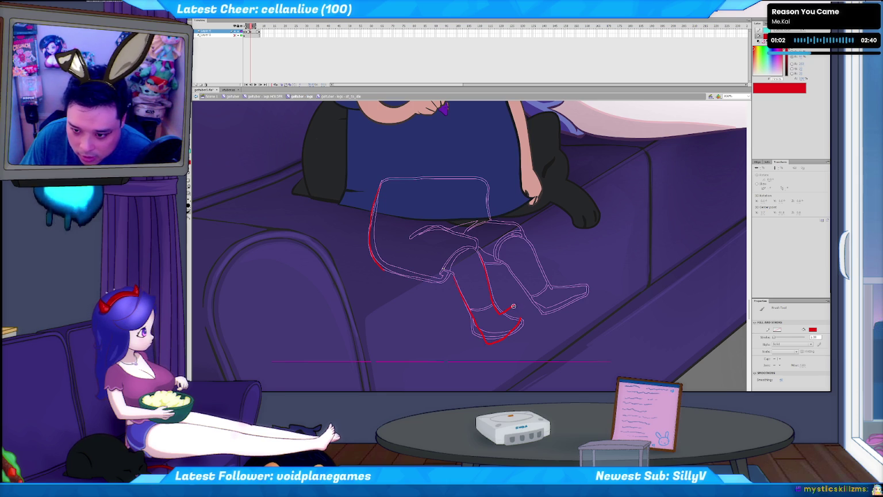
# Step: Swing the red lower leg stroke down around the knee so it dangles lower
pyautogui.press('v')
pyautogui.click(469, 249)
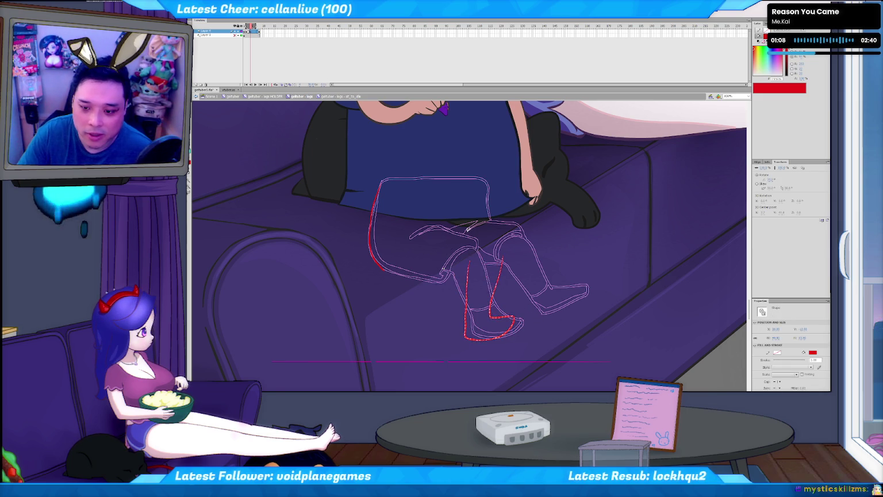
pyautogui.moveTo(506, 322)
pyautogui.mouseDown()
pyautogui.moveTo(459, 346)
pyautogui.moveTo(450, 368)
pyautogui.mouseUp()
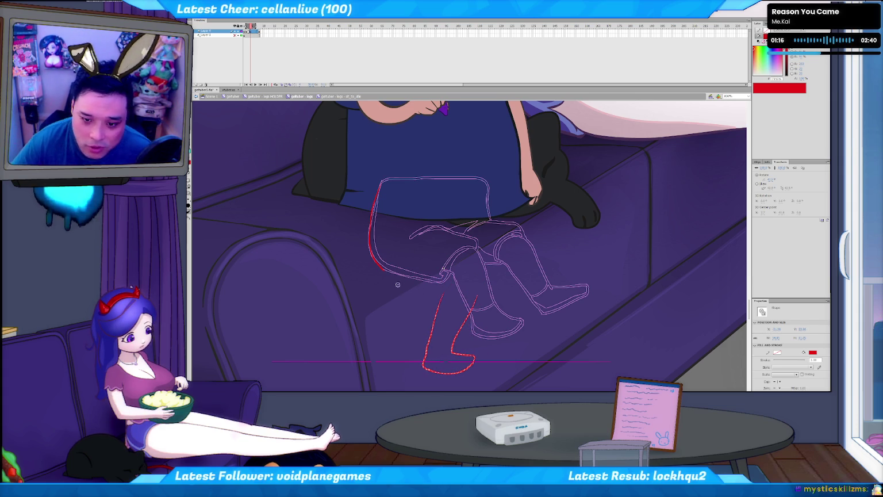
# Step: Extend the thigh's outer line toward the knee and add the inner thigh line
pyautogui.press('b')
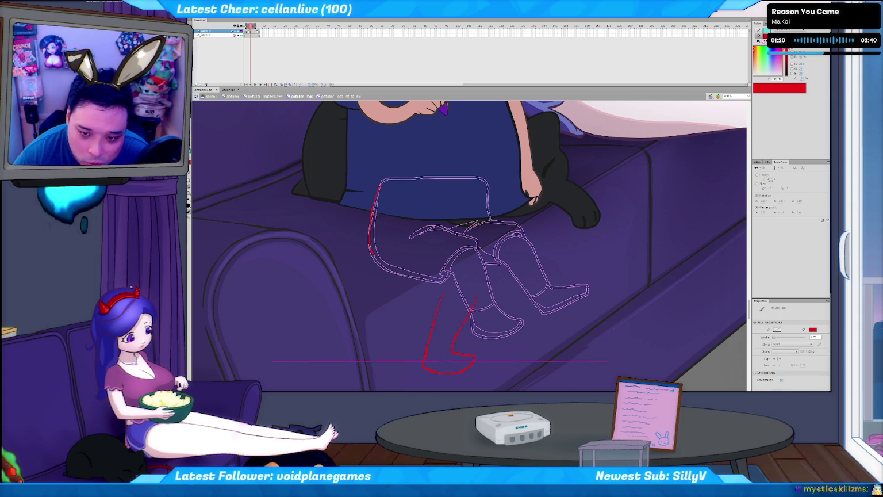
pyautogui.moveTo(382, 269); pyautogui.dragTo(407, 279)
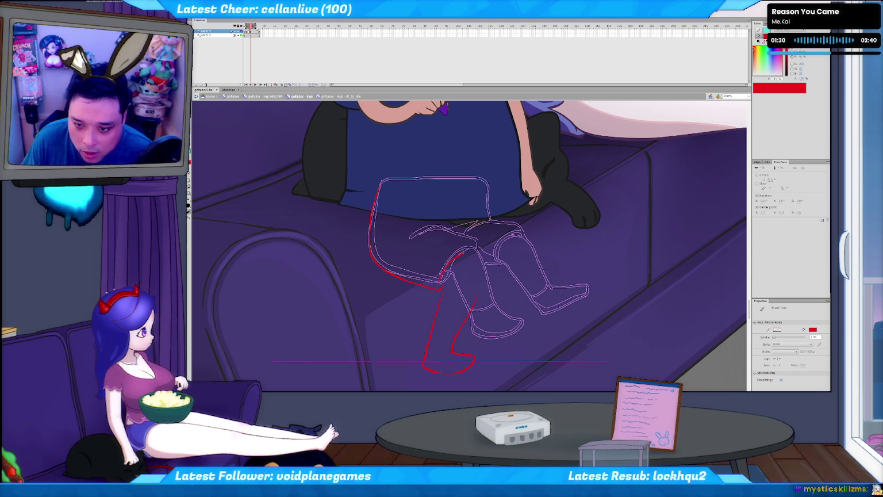
pyautogui.moveTo(443, 271)
pyautogui.mouseDown()
pyautogui.moveTo(469, 251)
pyautogui.moveTo(476, 255)
pyautogui.moveTo(476, 292)
pyautogui.mouseUp()
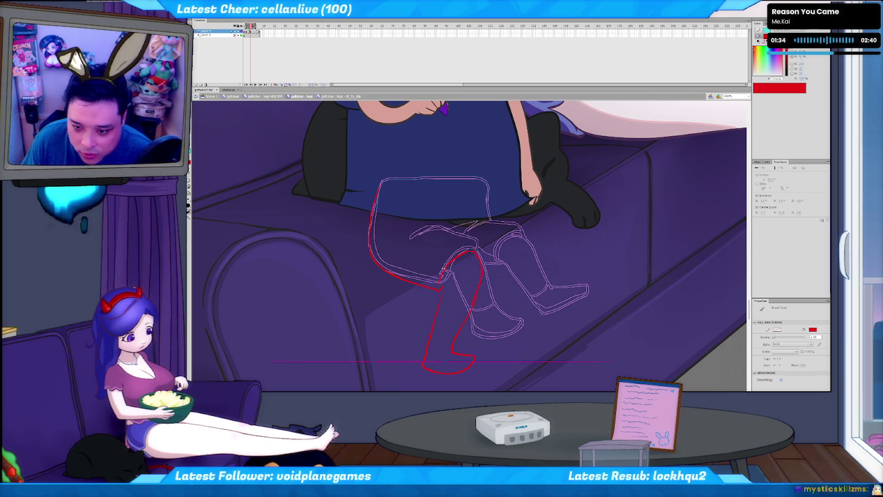
pyautogui.hotkey('ctrl', 'z')
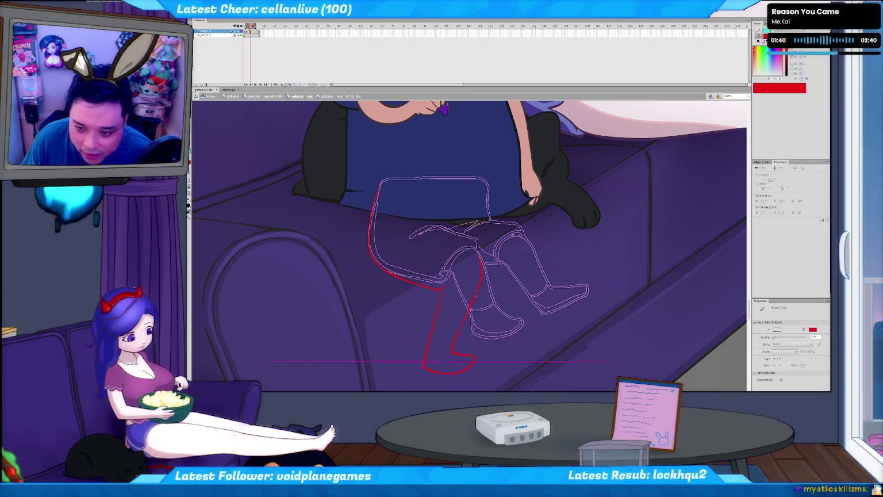
# Step: Try red strokes on the right knee and shin, then undo them all
pyautogui.press('v')
pyautogui.click(481, 291)
pyautogui.press('b')
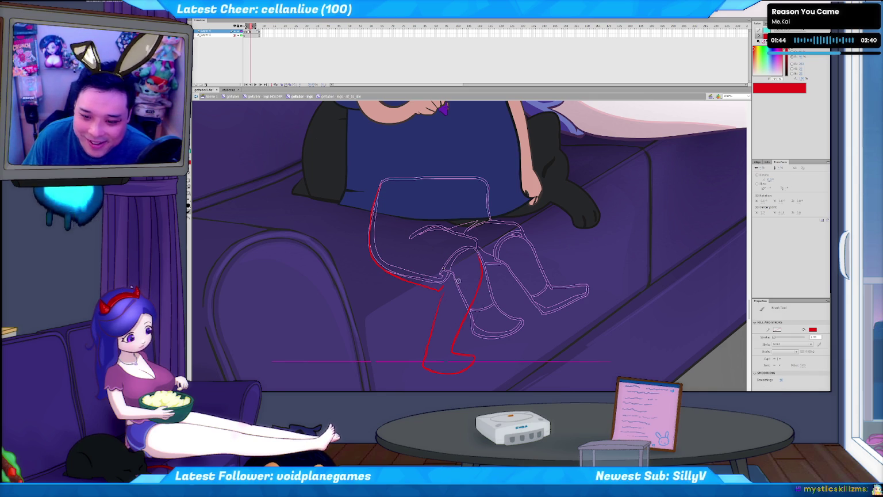
pyautogui.hotkey('ctrl', 'z')
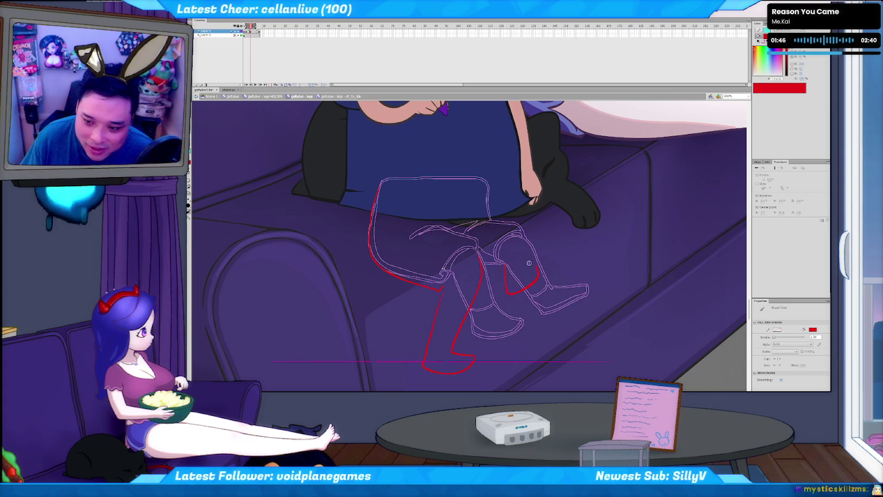
pyautogui.moveTo(504, 266); pyautogui.dragTo(530, 269)
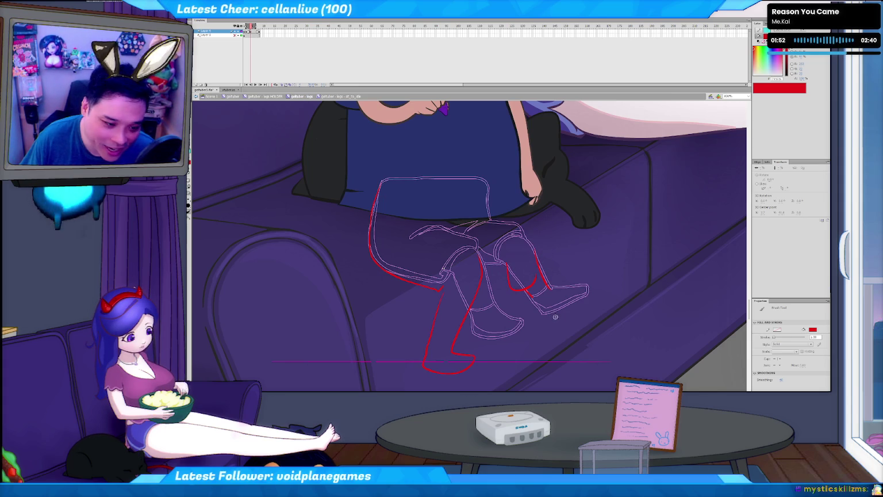
pyautogui.moveTo(533, 295); pyautogui.dragTo(539, 315)
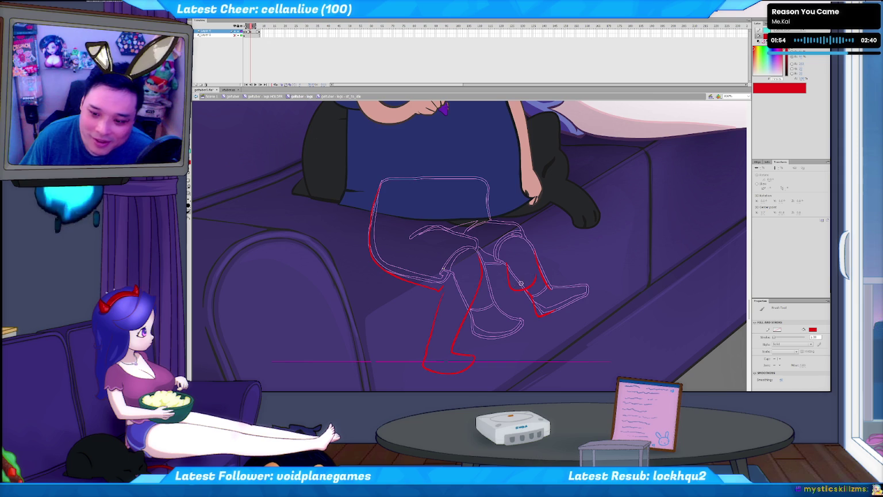
pyautogui.hotkey('ctrl', 'z')
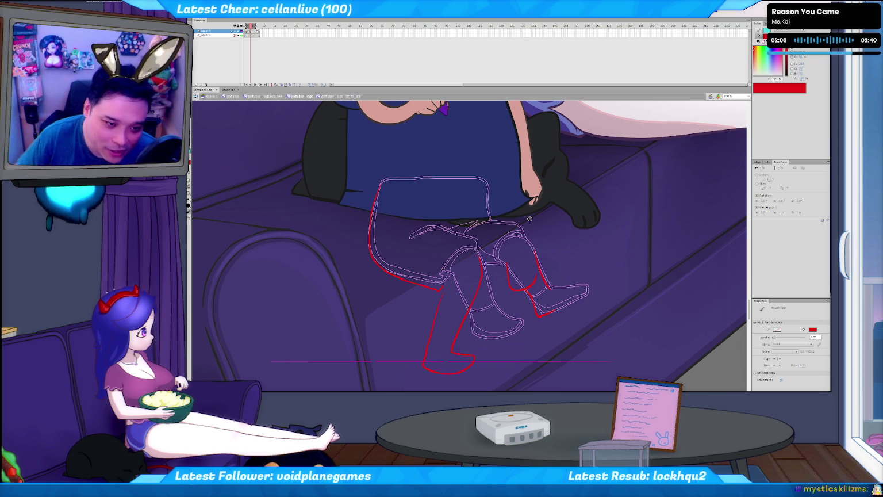
pyautogui.hotkey('ctrl', 'z')
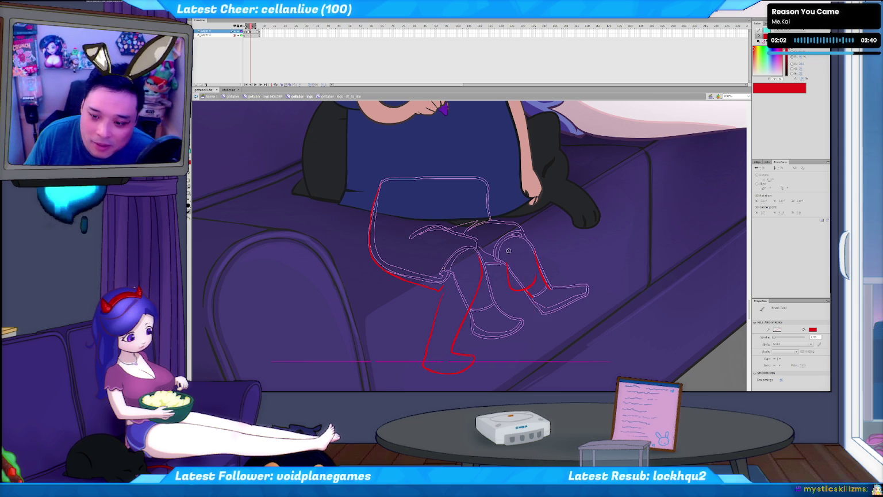
pyautogui.hotkey('ctrl', 'z')
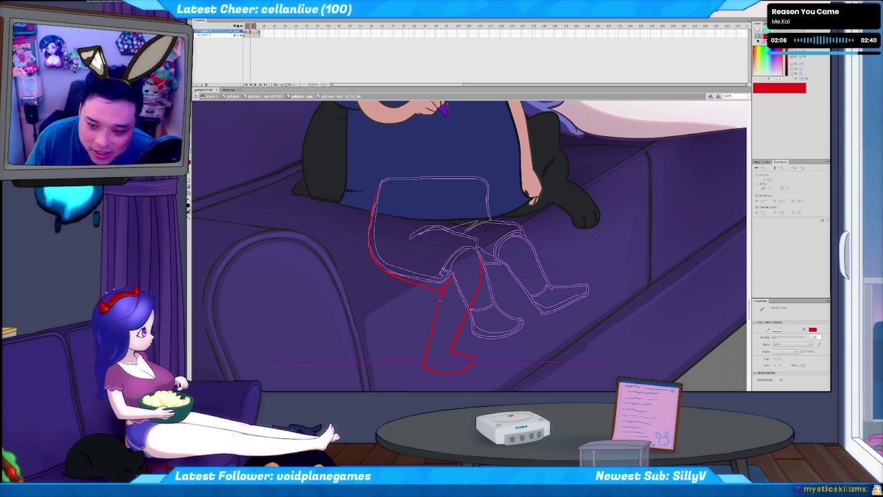
# Step: Erase a section of the left shin line and redraw it in red
pyautogui.press('v')
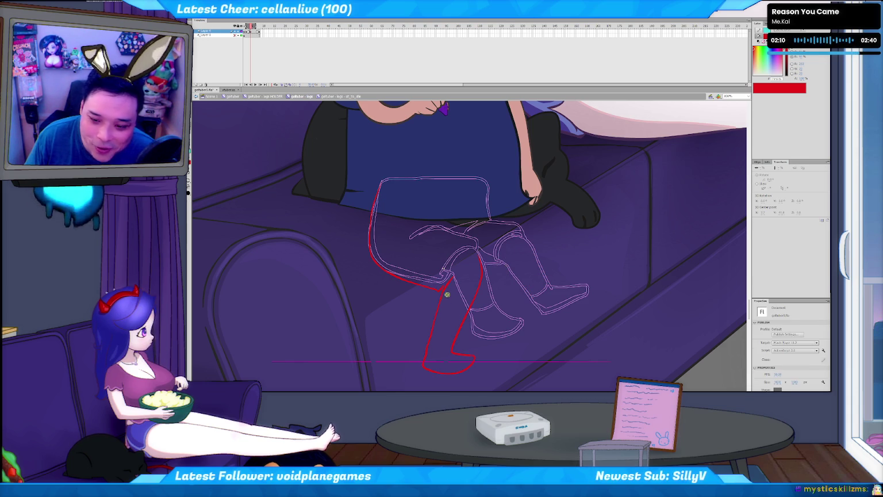
pyautogui.click(441, 299)
pyautogui.click(425, 350)
pyautogui.moveTo(420, 352); pyautogui.dragTo(428, 323)
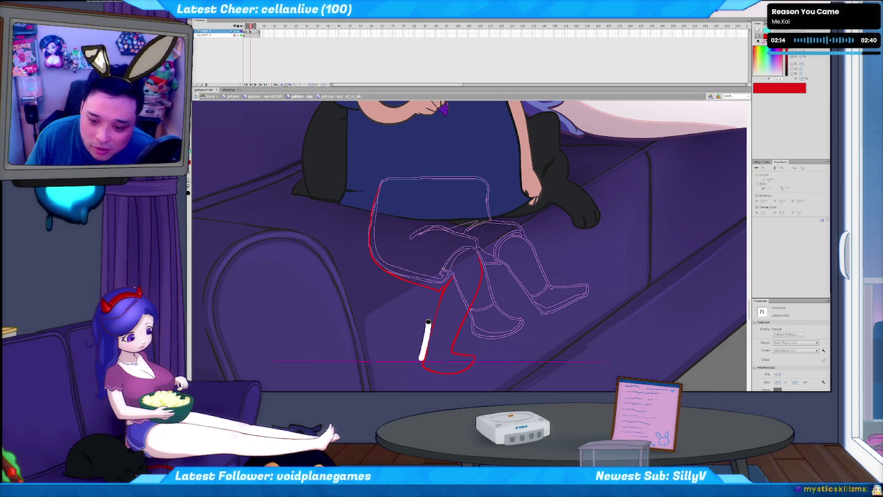
pyautogui.press('b')
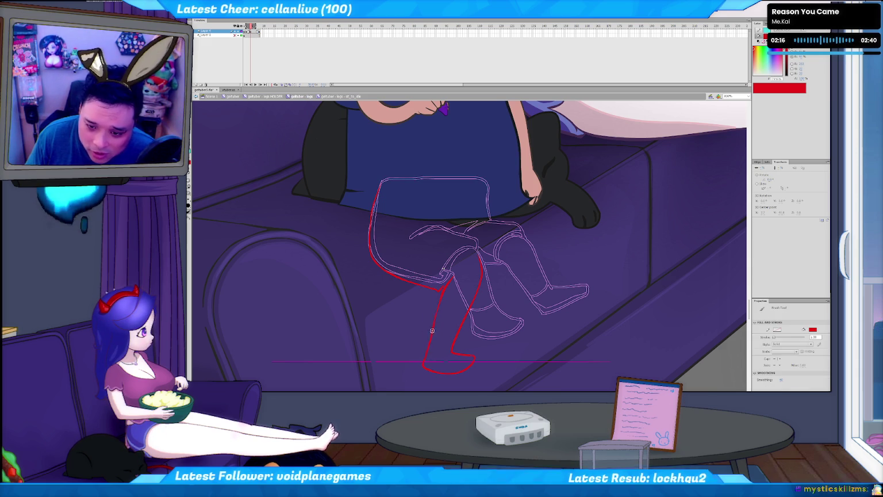
pyautogui.moveTo(435, 315); pyautogui.dragTo(425, 356)
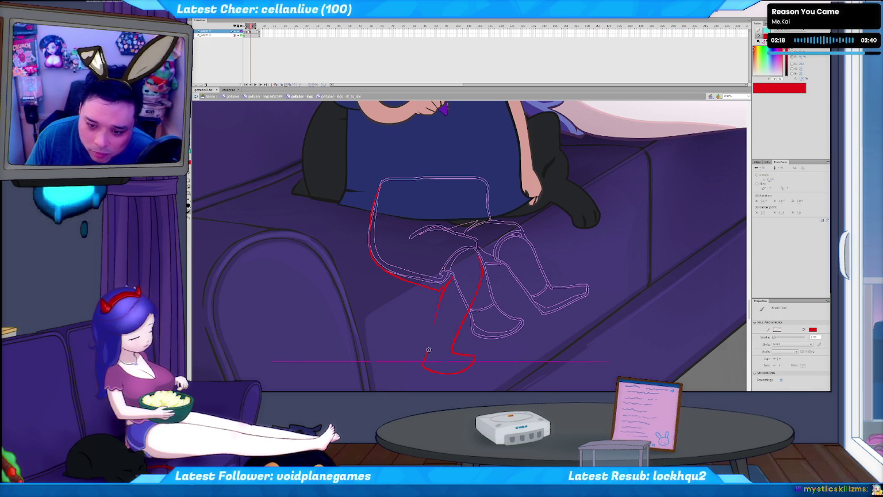
pyautogui.press('e')
pyautogui.press('v')
pyautogui.click(443, 314)
pyautogui.click(446, 303)
pyautogui.press('b')
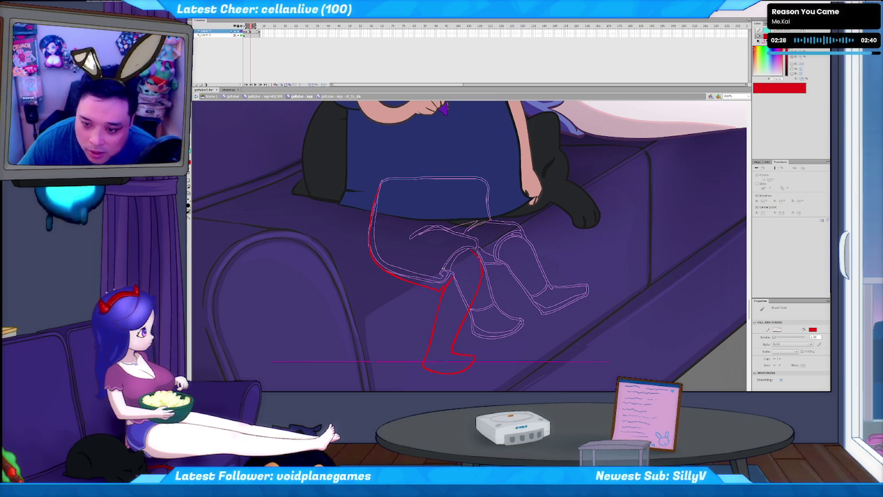
# Step: Pan down to show the legs and couch, then paint a short red stroke left of the leg sketch
pyautogui.press('v')
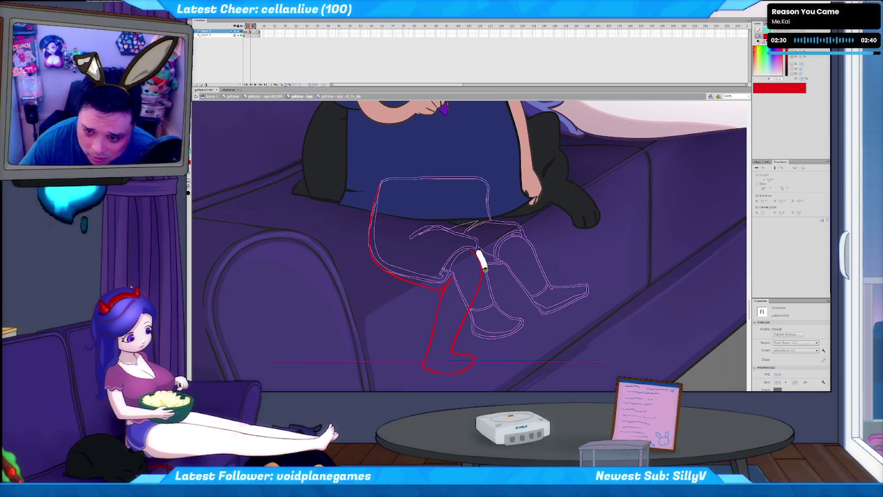
pyautogui.press('b')
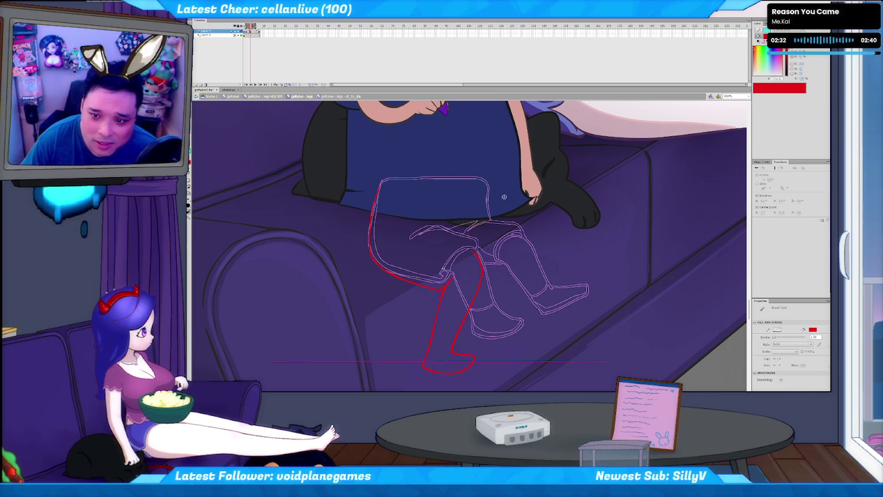
pyautogui.moveTo(504, 197); pyautogui.dragTo(522, 331)
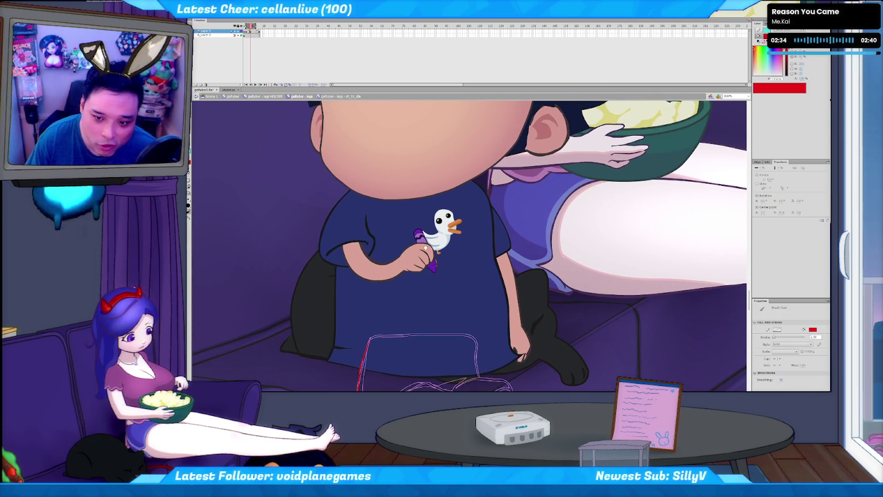
pyautogui.moveTo(545, 389); pyautogui.dragTo(537, 253)
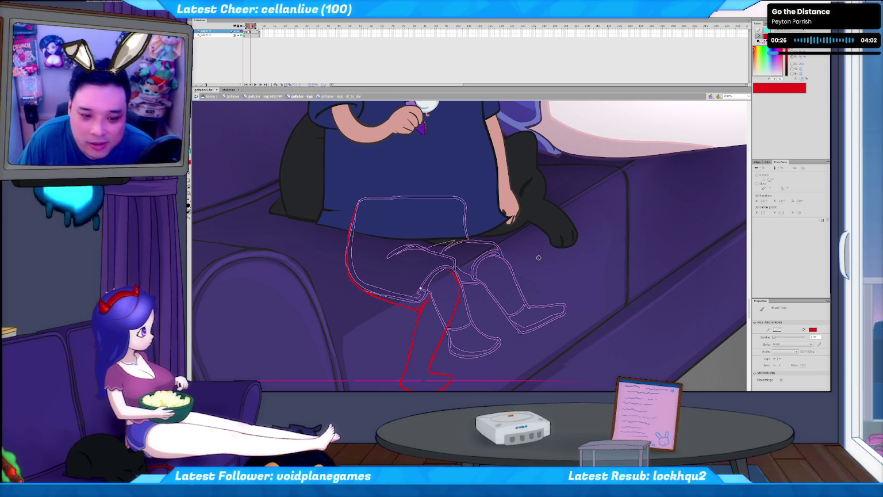
pyautogui.moveTo(375, 305); pyautogui.dragTo(374, 336)
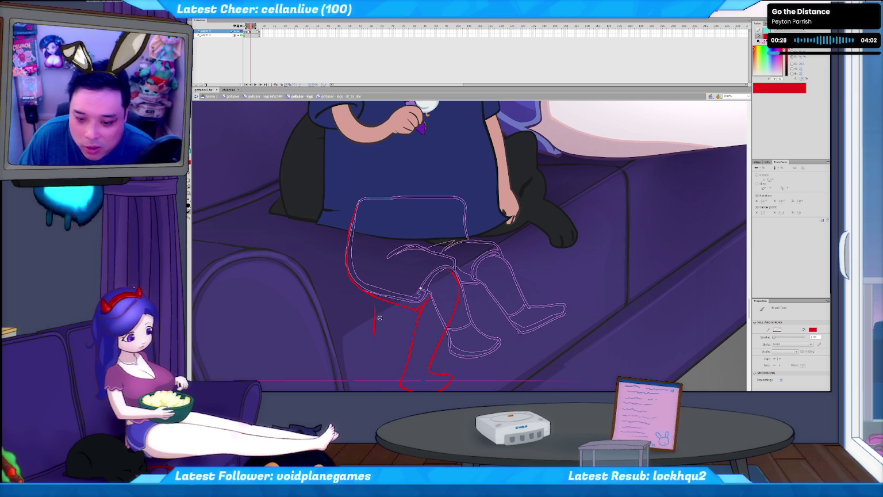
# Step: Select segments of the red leg stroke to check how they are drawn
pyautogui.press('v')
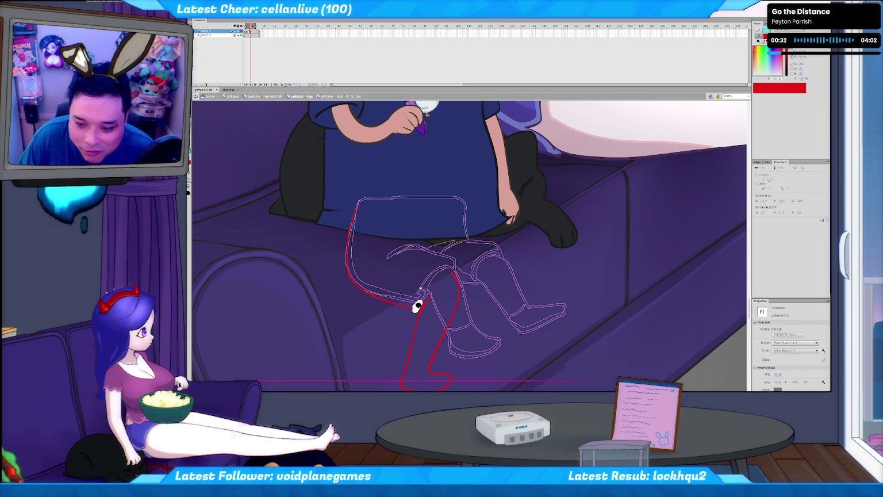
pyautogui.press('b')
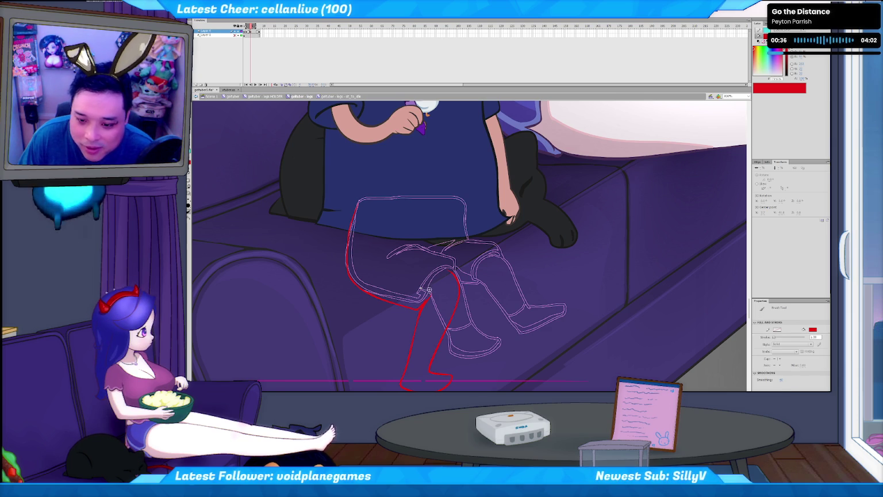
pyautogui.press('v')
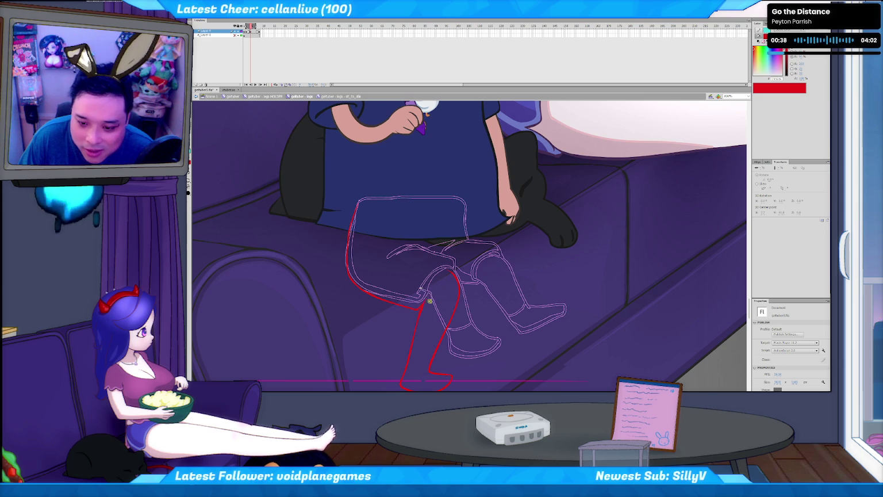
pyautogui.press('b')
pyautogui.press('v')
pyautogui.click(461, 295)
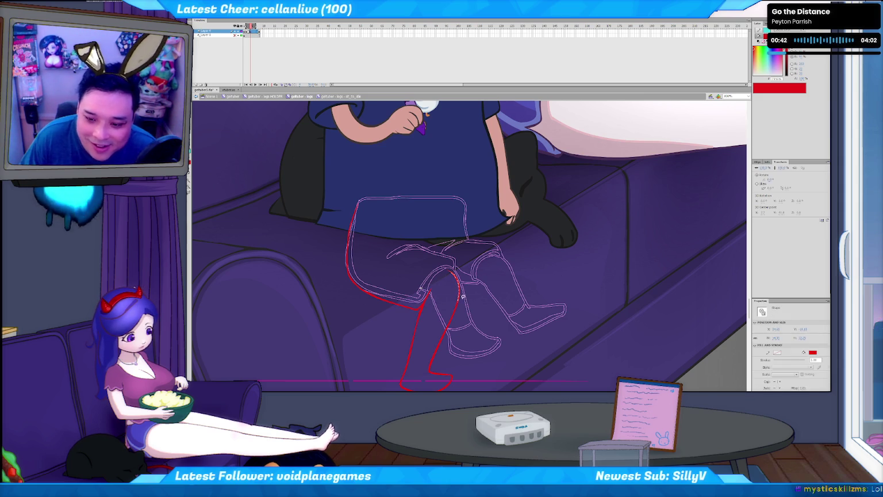
pyautogui.press('b')
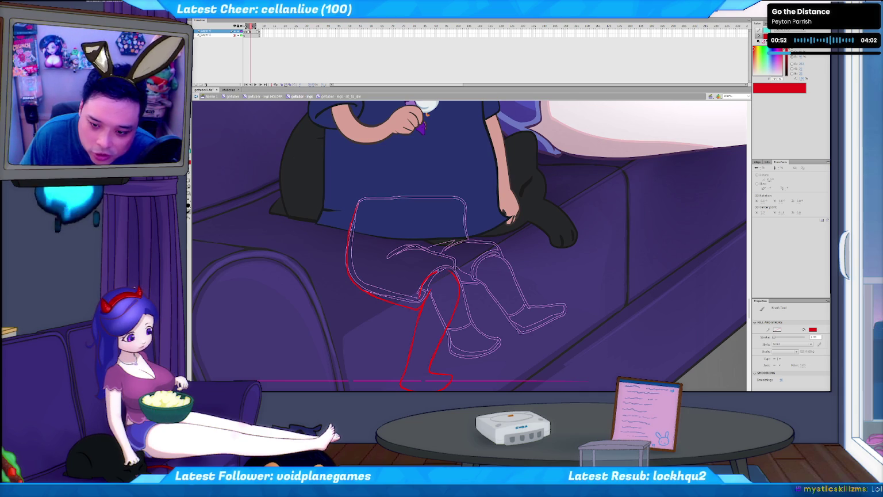
pyautogui.press('v')
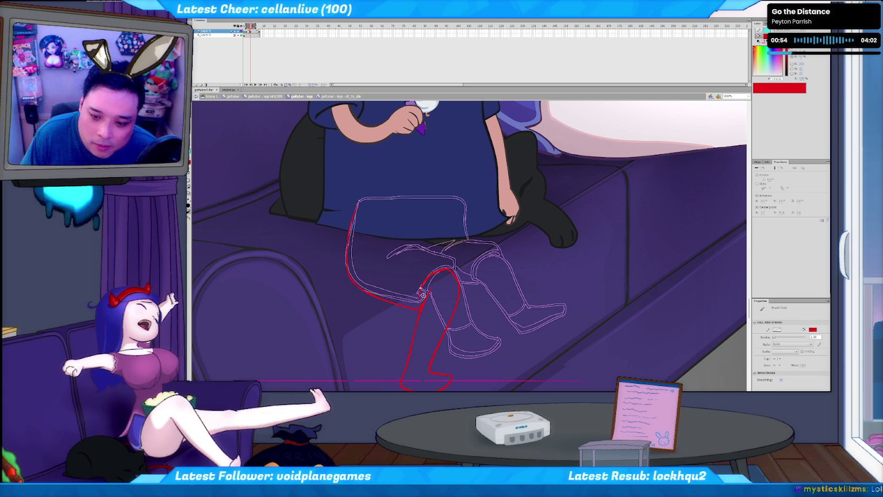
pyautogui.click(453, 268)
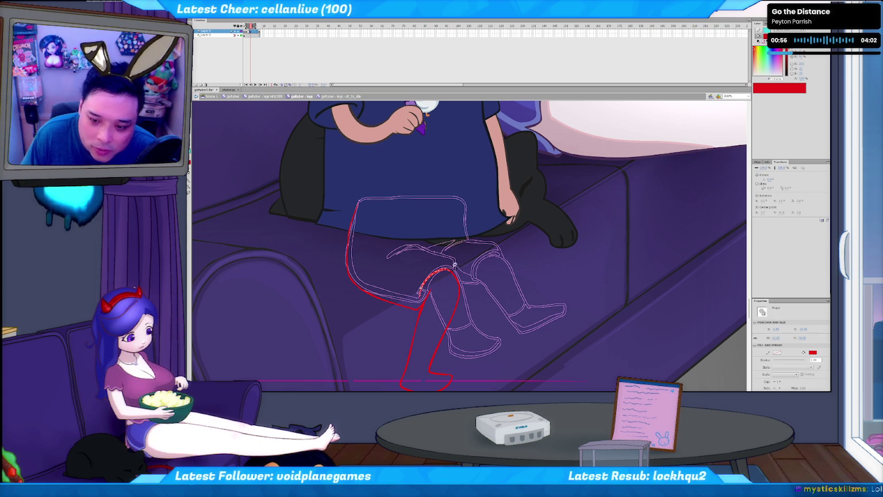
pyautogui.press('b')
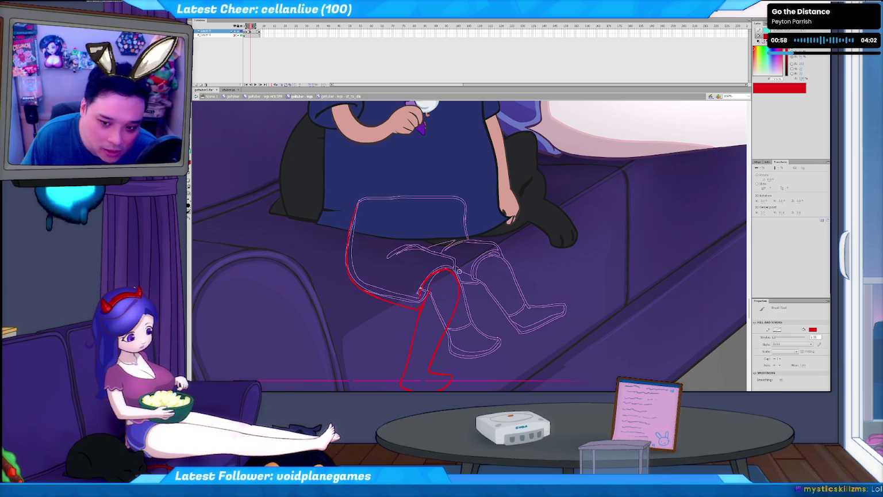
# Step: Brush a red curve across the top of the thigh and show its anchor points
pyautogui.moveTo(383, 261)
pyautogui.mouseDown()
pyautogui.moveTo(407, 248)
pyautogui.moveTo(445, 259)
pyautogui.mouseUp()
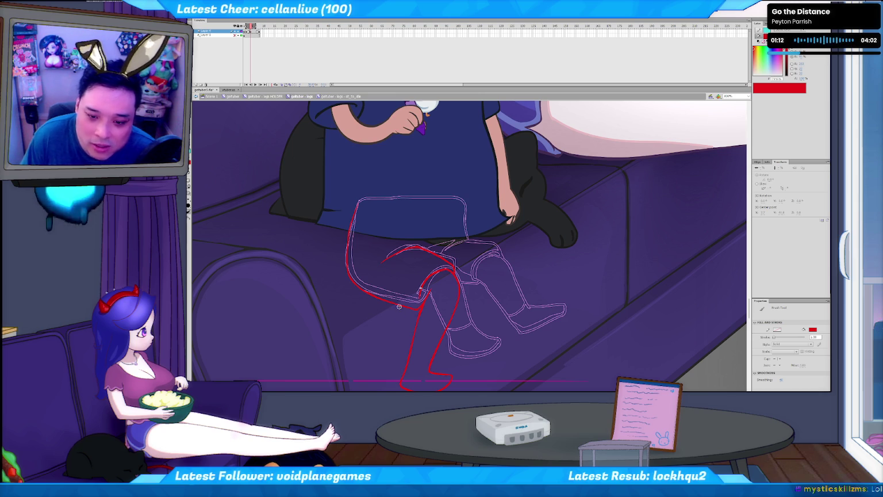
pyautogui.press('v')
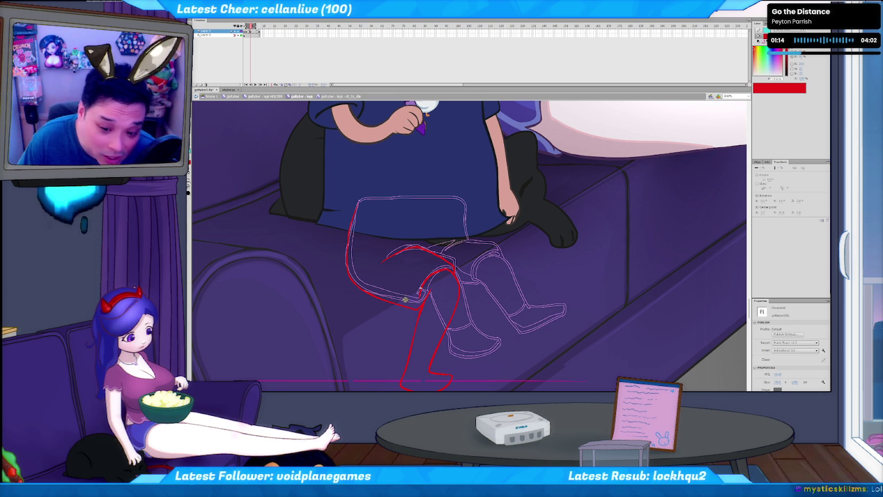
pyautogui.press('b')
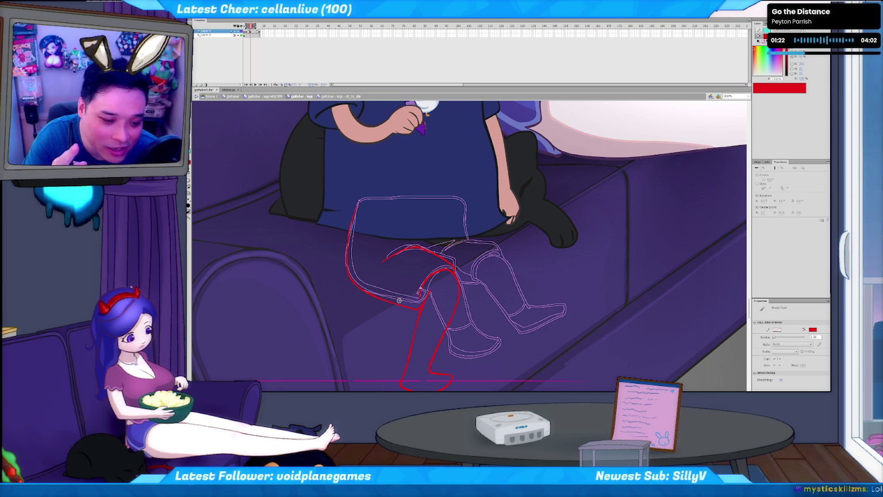
pyautogui.press('a')
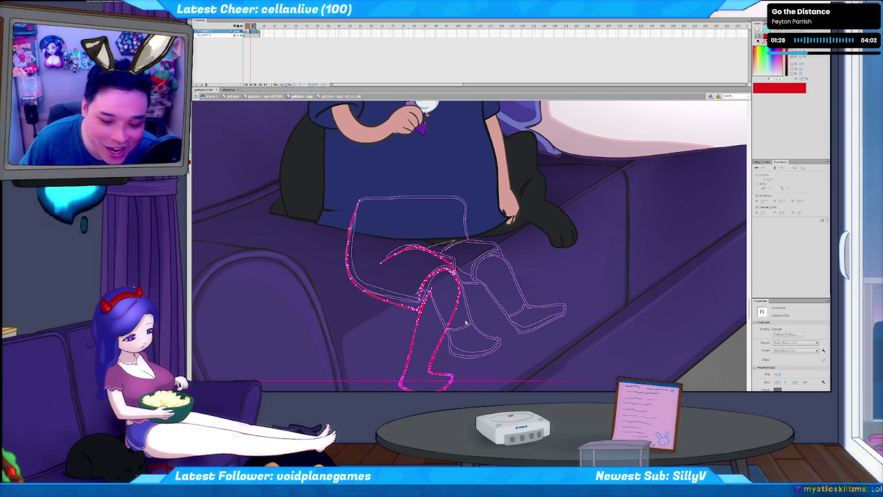
# Step: Nudge the foot section of the red leg stroke up with Shift+Up, then check the lower-left segment
pyautogui.hotkey('shift', 'Up')
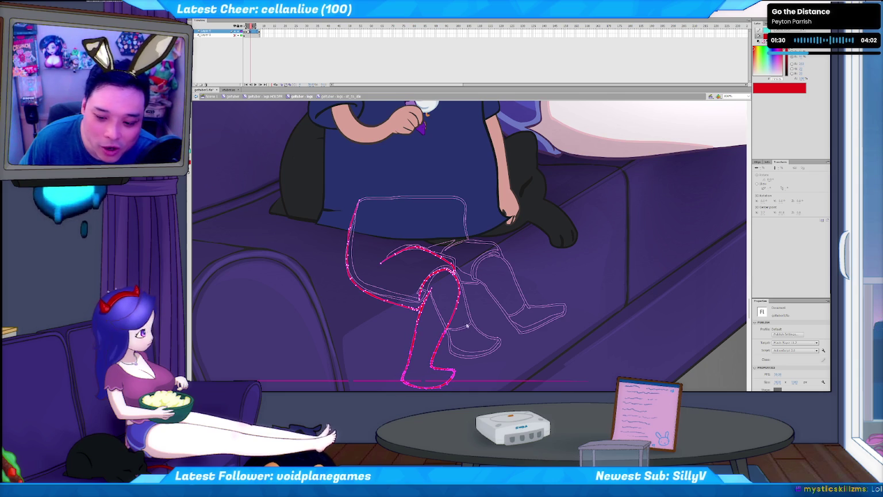
pyautogui.click(445, 281)
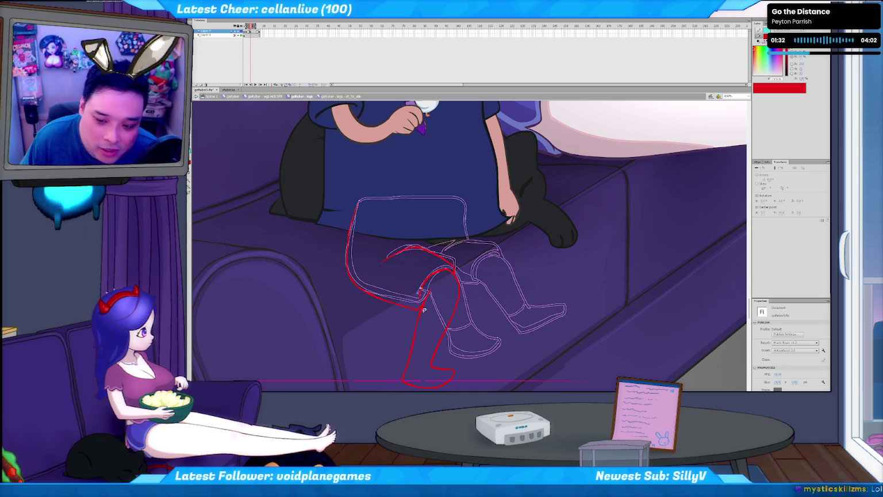
pyautogui.click(419, 318)
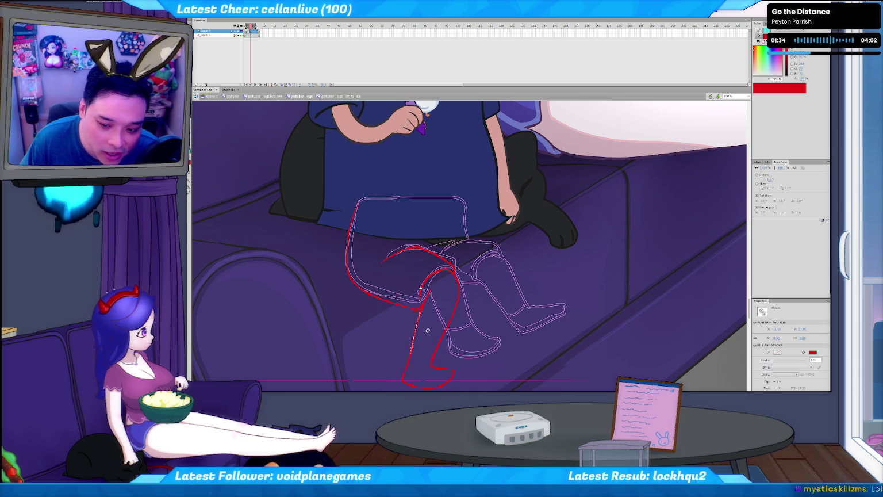
pyautogui.click(422, 329)
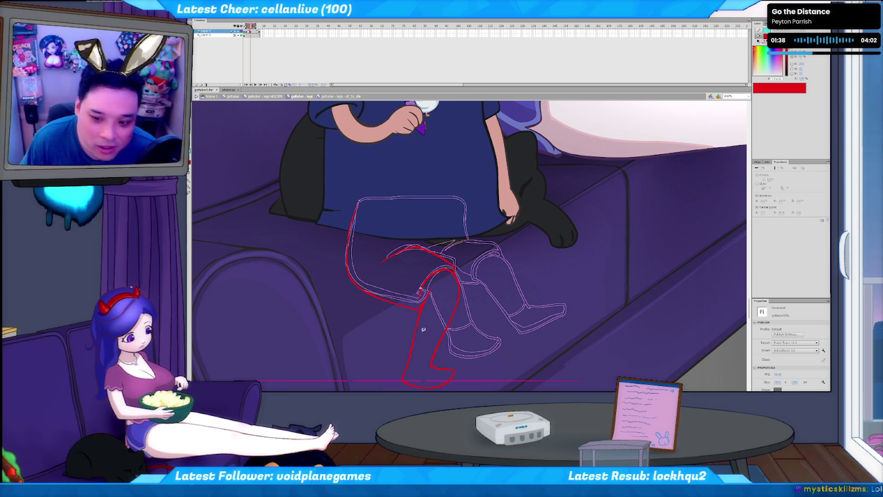
pyautogui.press('b')
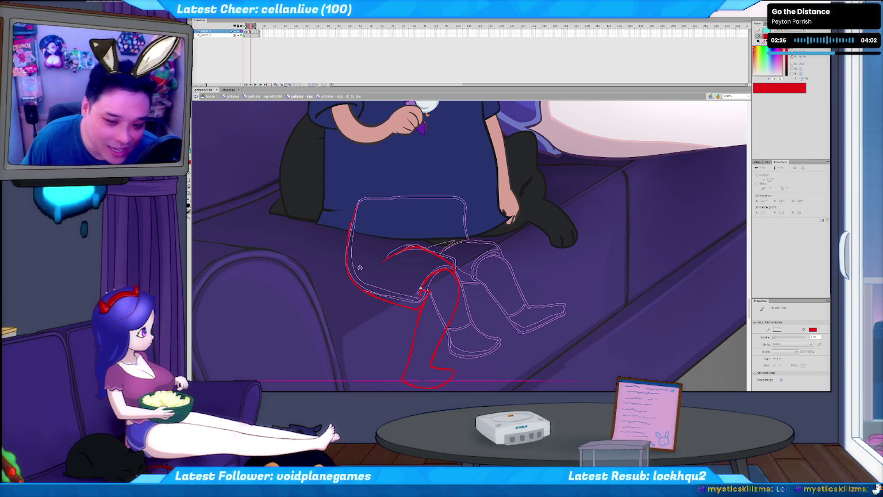
# Step: Brush a short red stroke left of the leg outline and undo the extra loop under the thigh
pyautogui.moveTo(346, 281); pyautogui.dragTo(348, 301)
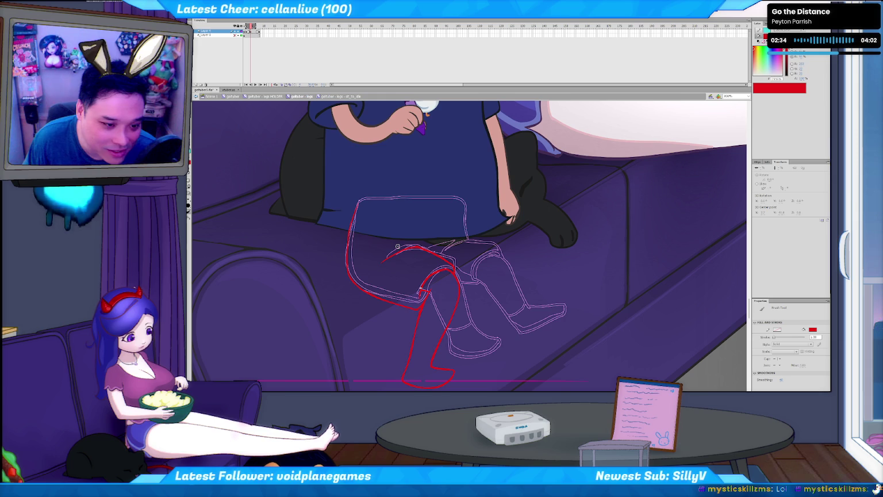
pyautogui.moveTo(425, 260); pyautogui.dragTo(402, 251)
pyautogui.hotkey('ctrl', 'z')
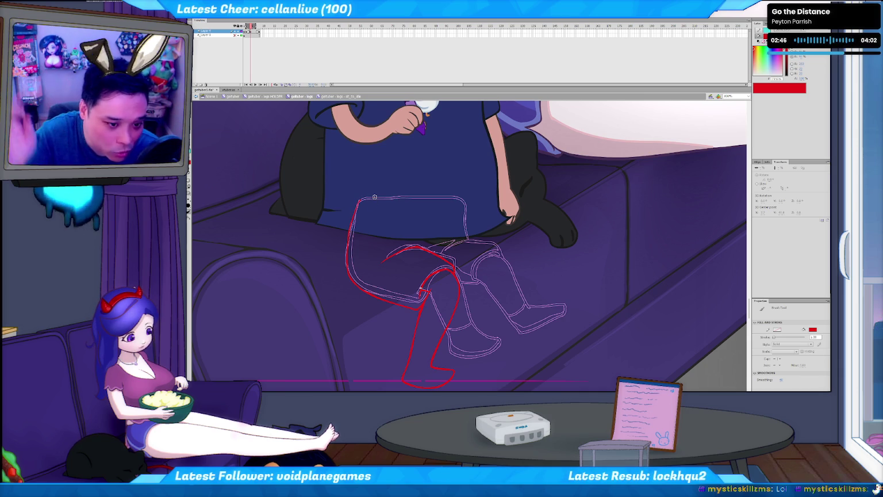
pyautogui.press('e')
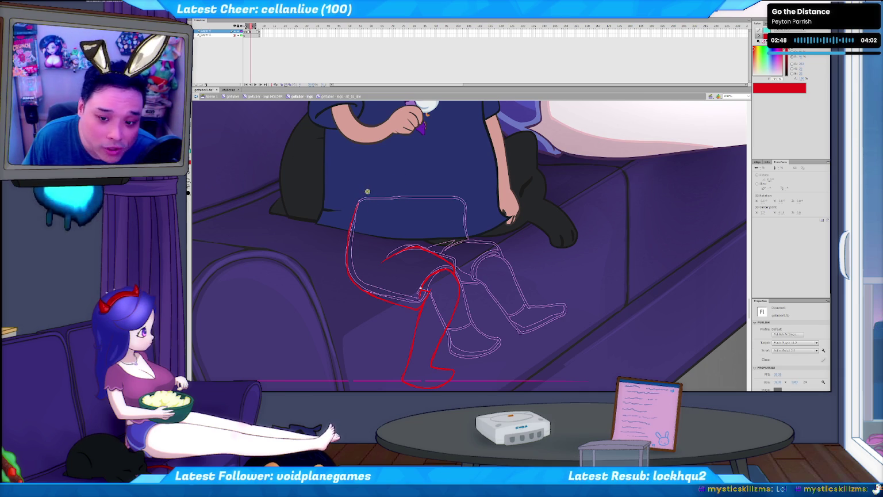
pyautogui.press('b')
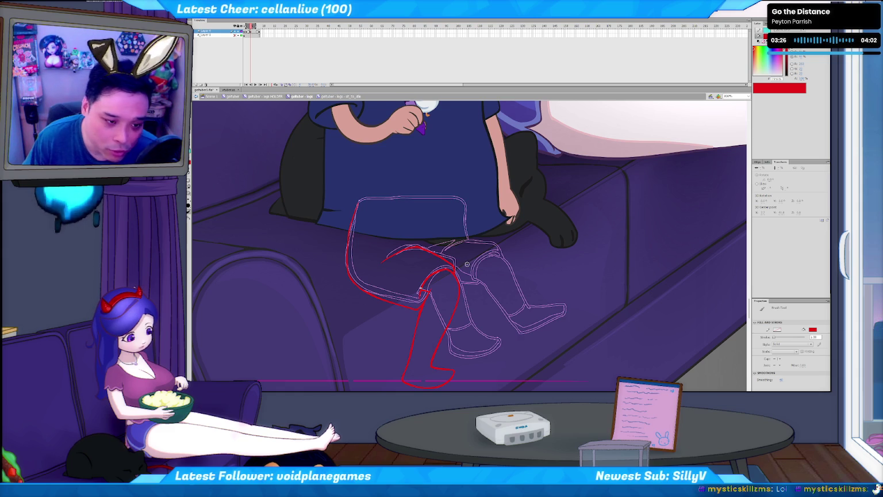
# Step: Flip between the coloured legs frame and the red leg sketch to compare them
pyautogui.press('.')
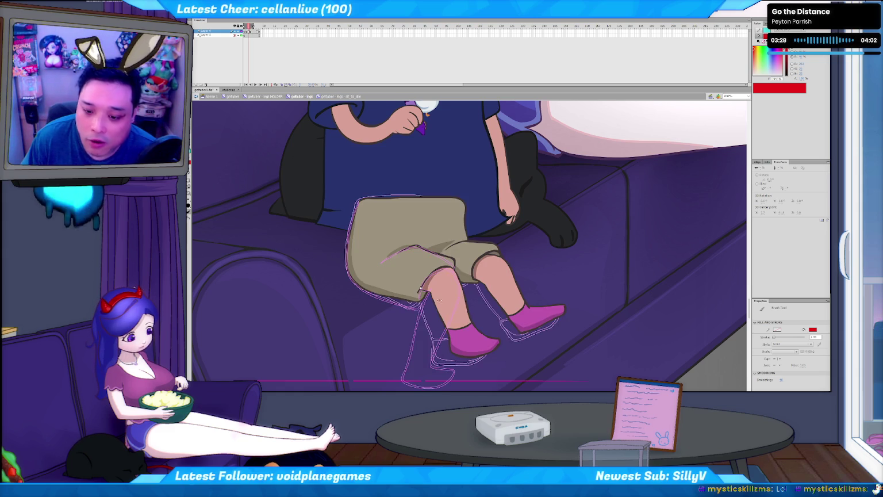
pyautogui.press(',')
pyautogui.press('.')
pyautogui.press(',')
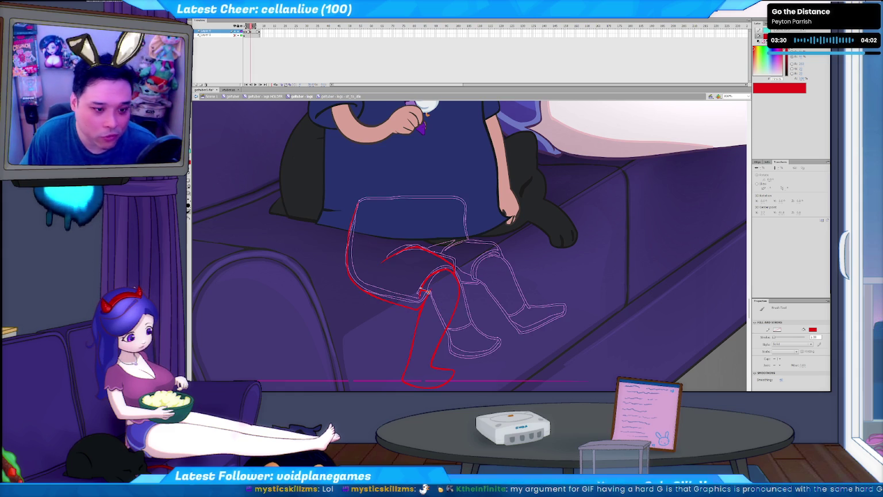